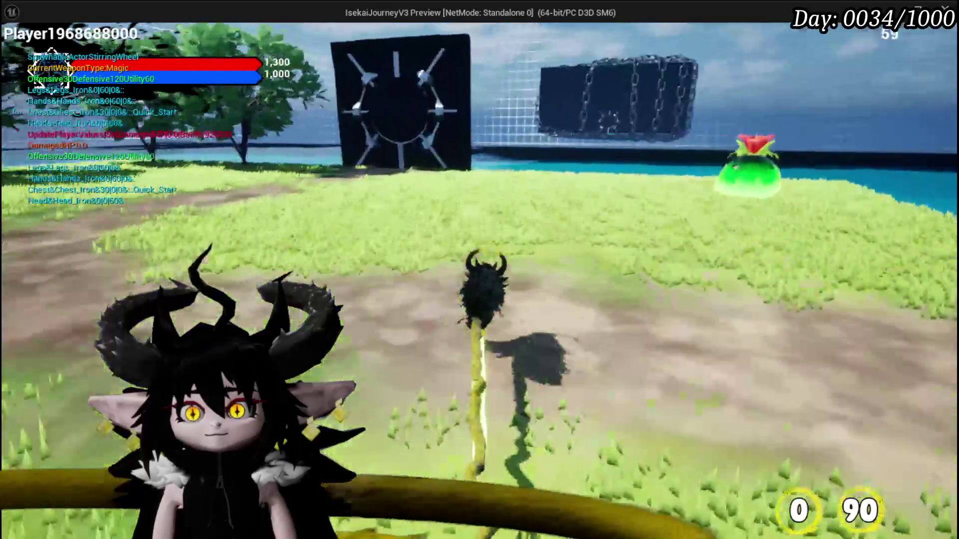
- In build mode, back out of SecretPassage and place the HighRocks room instead
key("b")
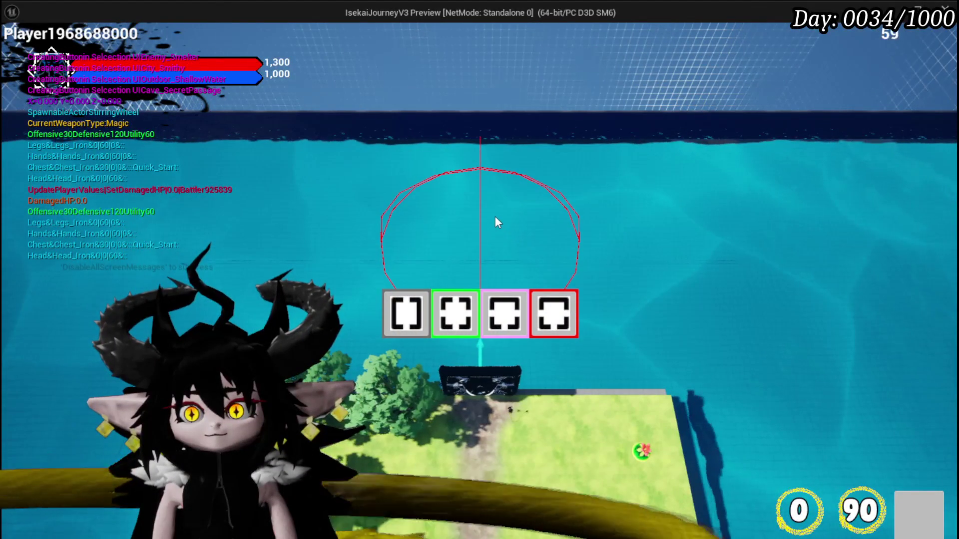
left_click(505, 313)
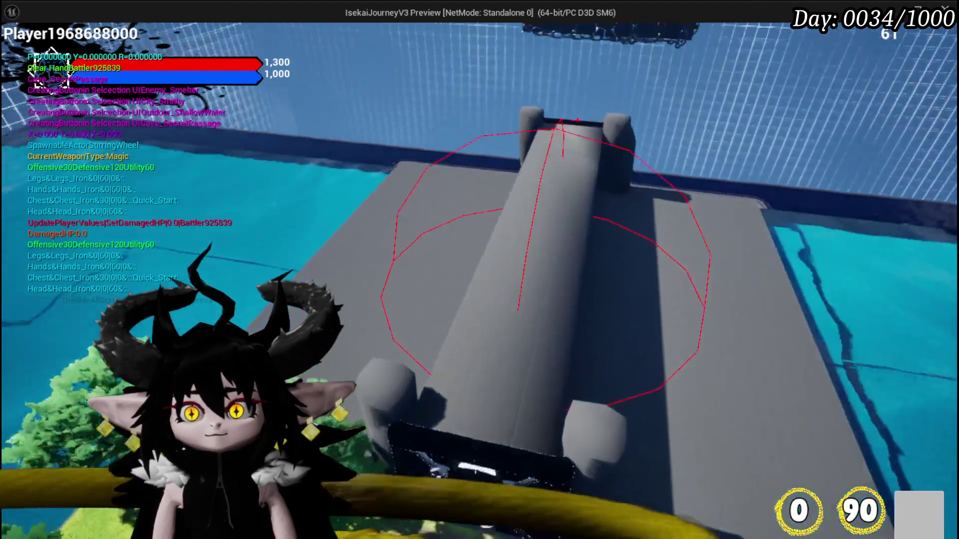
key("b")
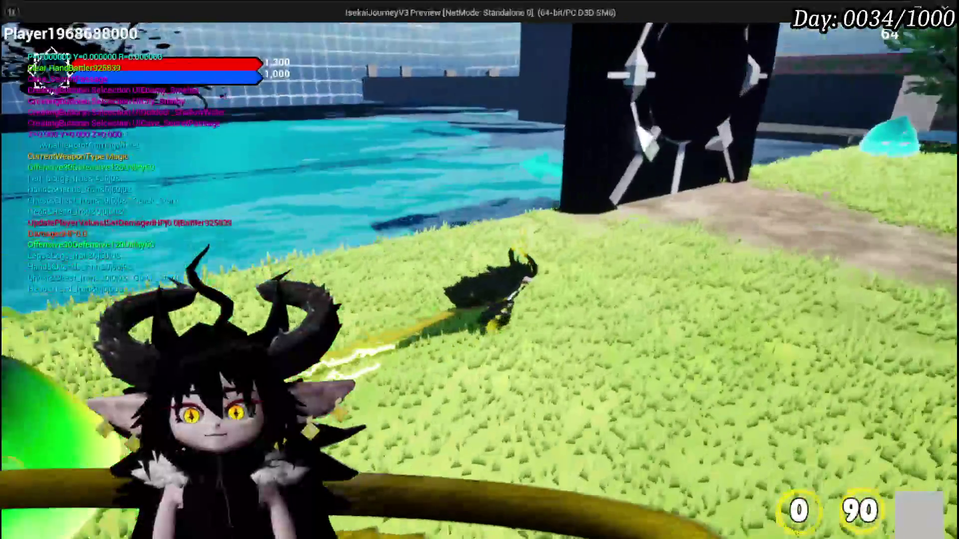
key("b")
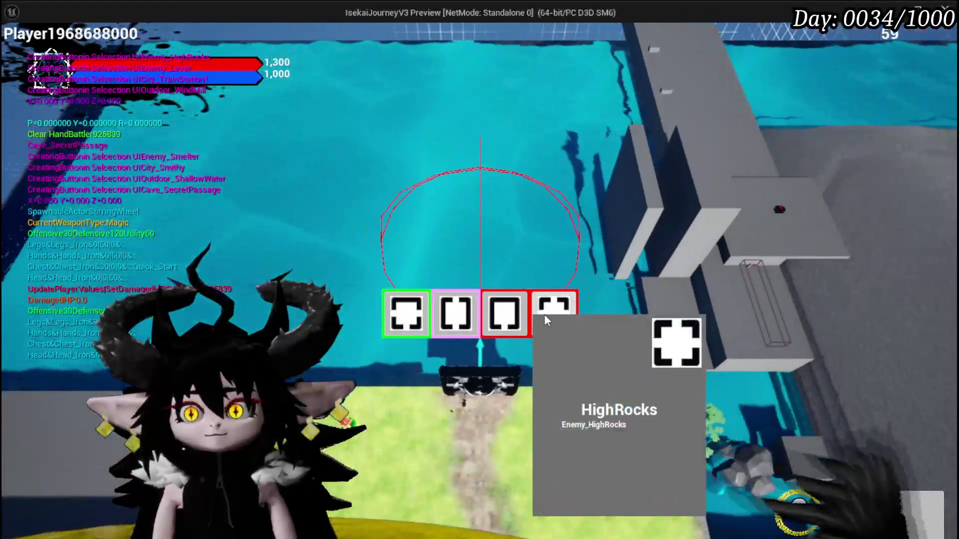
left_click(553, 315)
key("b")
- Run toward the gear door and place the Smelter room in the arena
key("w")
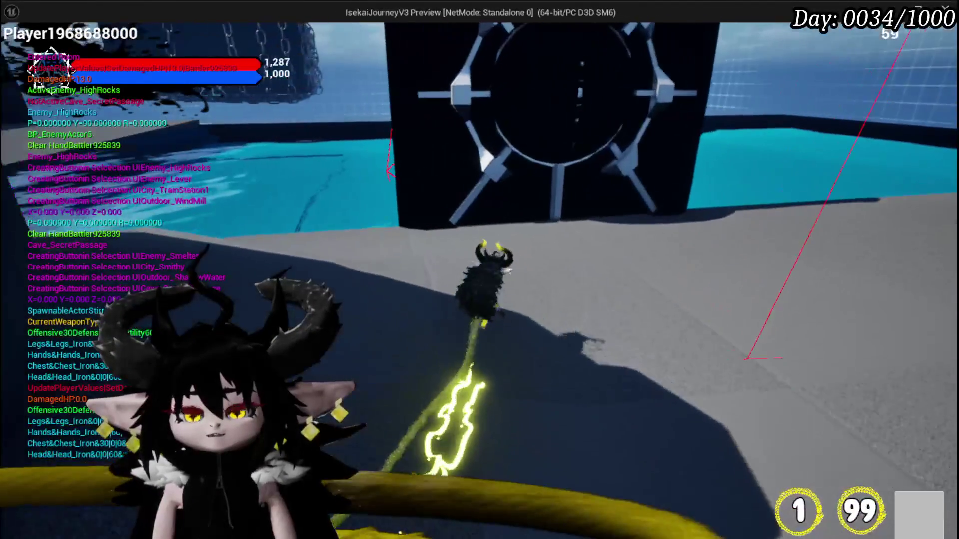
key("b")
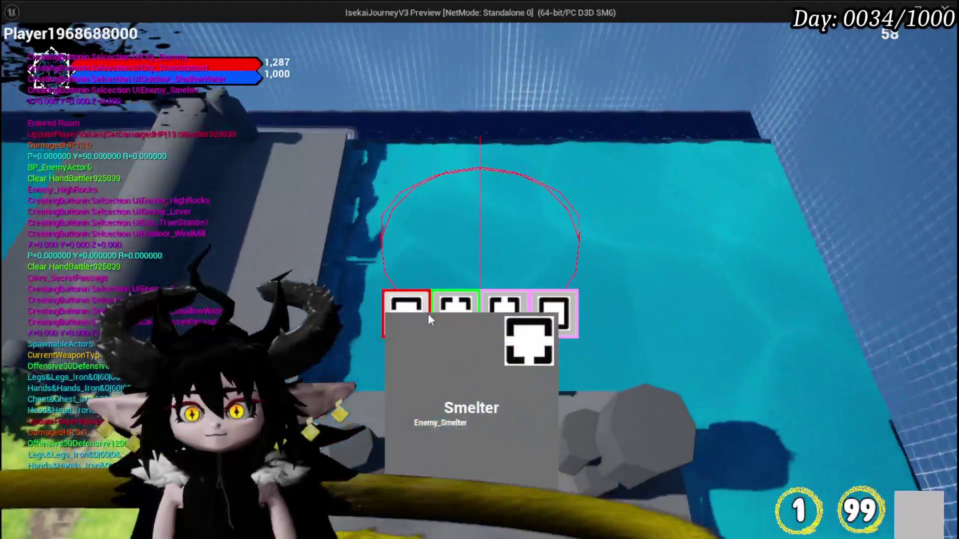
left_click(428, 316)
key("b")
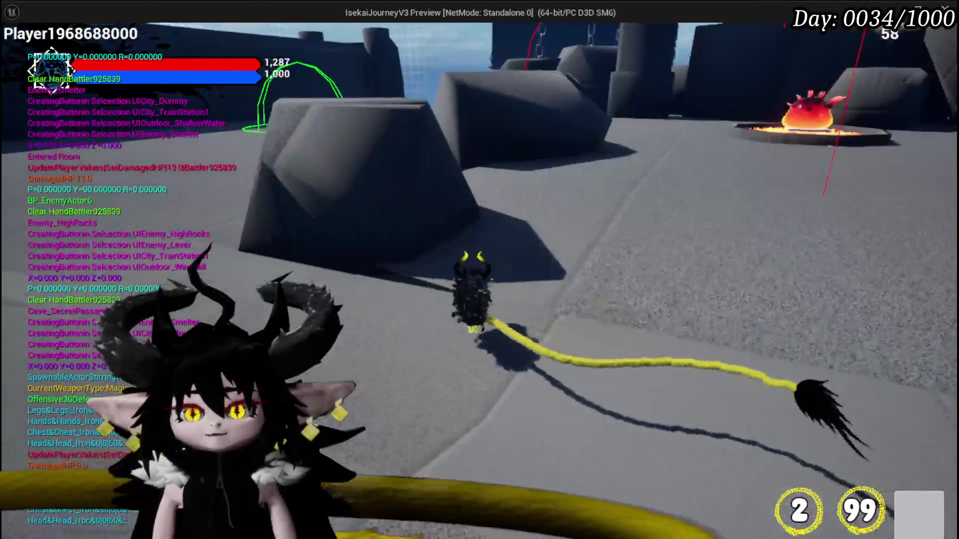
- Jump onto the rock, run across the arena to the grass, and place the Lever room
key("w")
key("space")
key("w")
key("w")
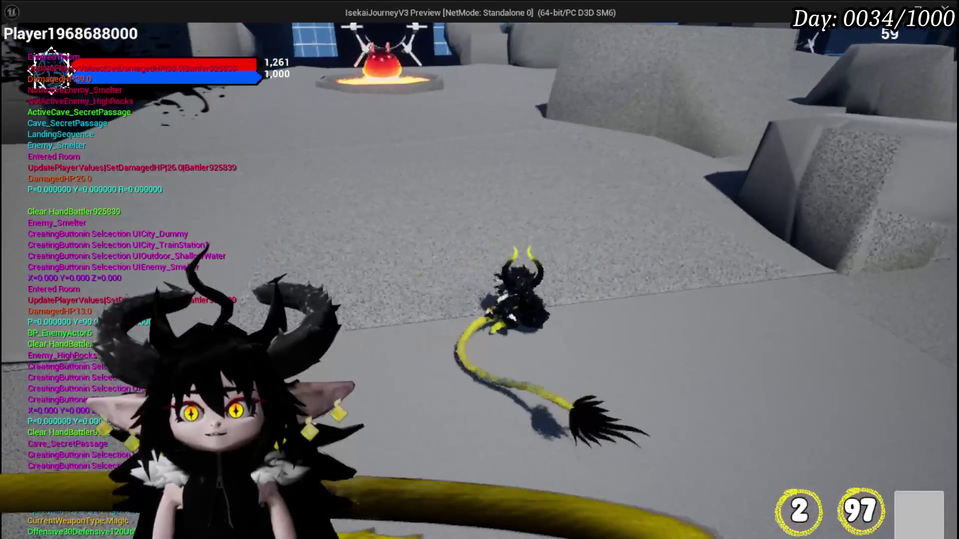
key("w")
key("w")
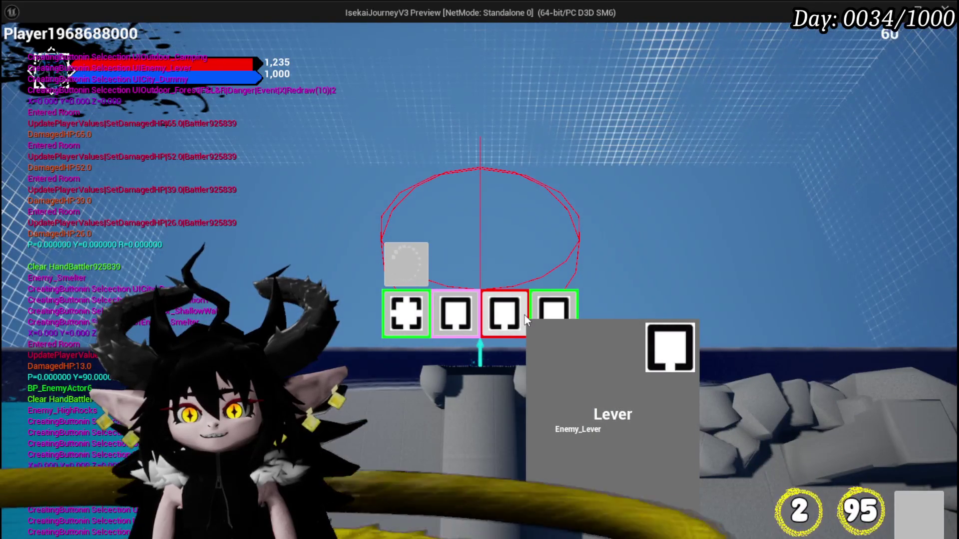
left_click(526, 319)
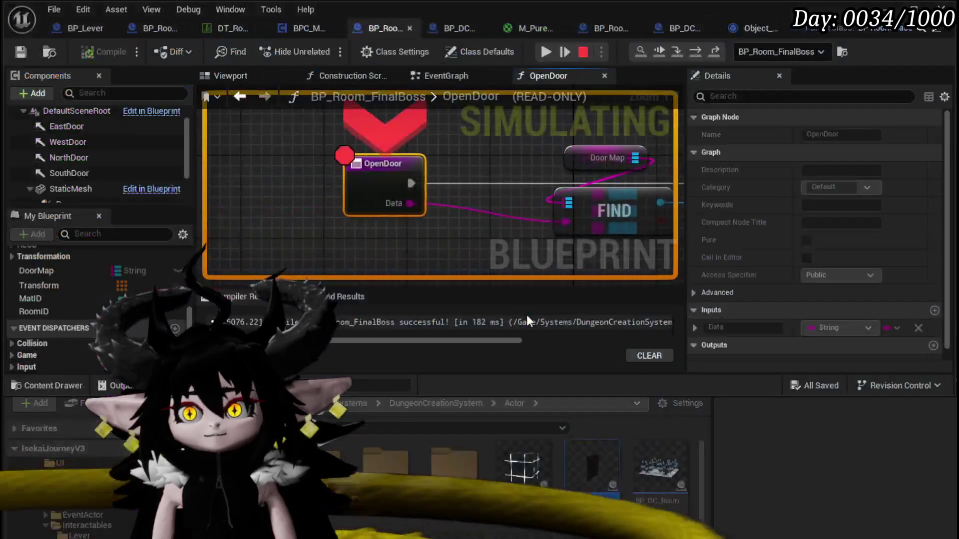
- Disable the breakpoint on BP_Room_FinalBoss's OpenDoor node and resume the paused play session
right_click(432, 187)
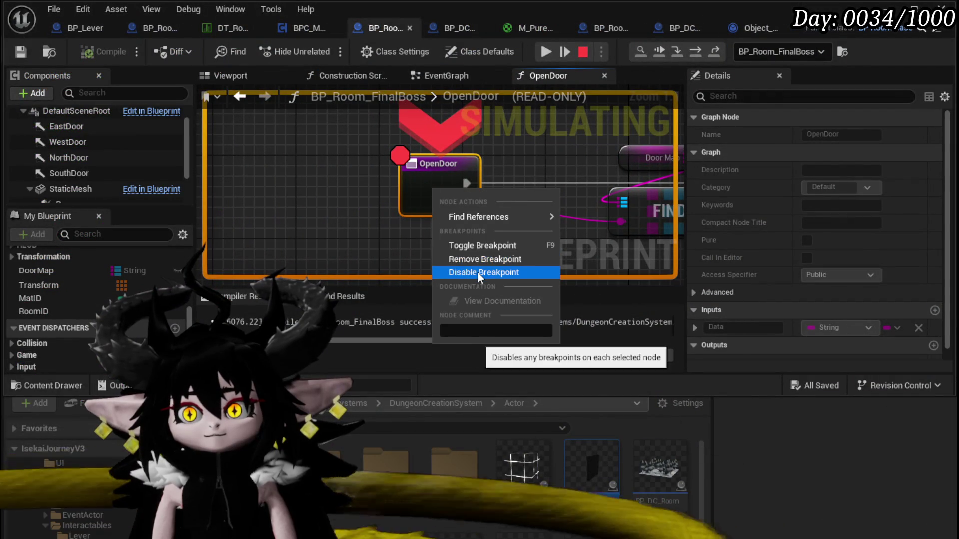
left_click(477, 272)
left_click(545, 53)
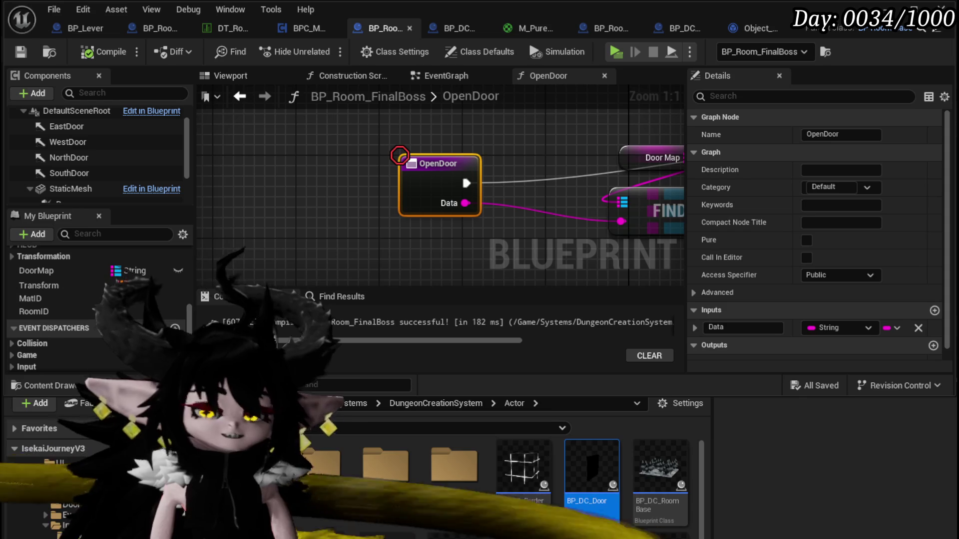
scroll(350, 214, "down", 5)
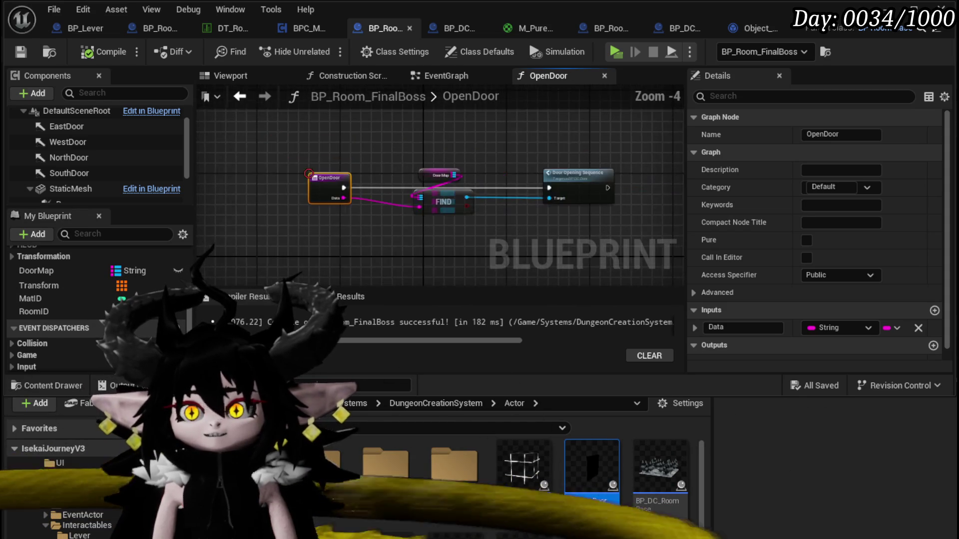
- Inspect and select the Door Opening Sequence node, then switch to BP_DC_RoomManager's SpawnDoor graph
left_click_drag(350, 214, 337, 222)
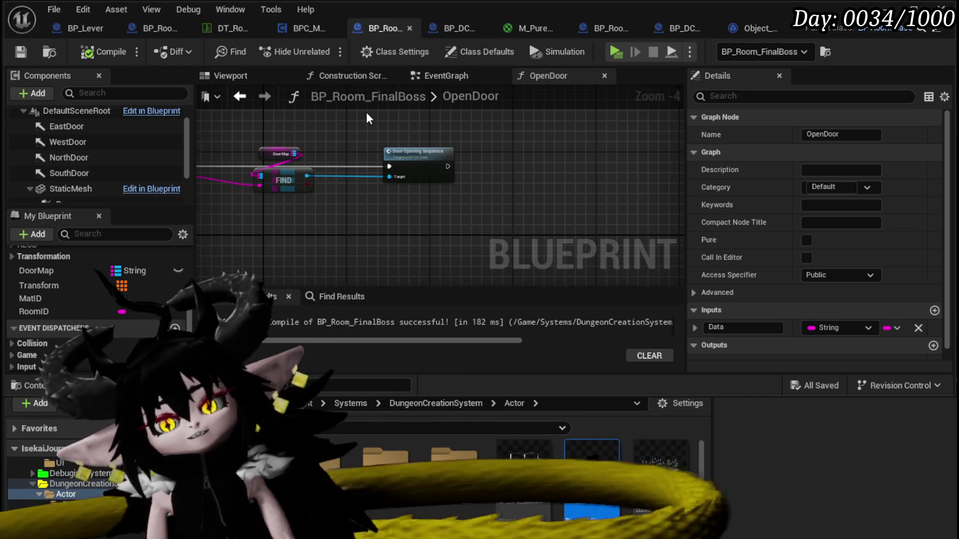
left_click_drag(473, 209, 477, 213)
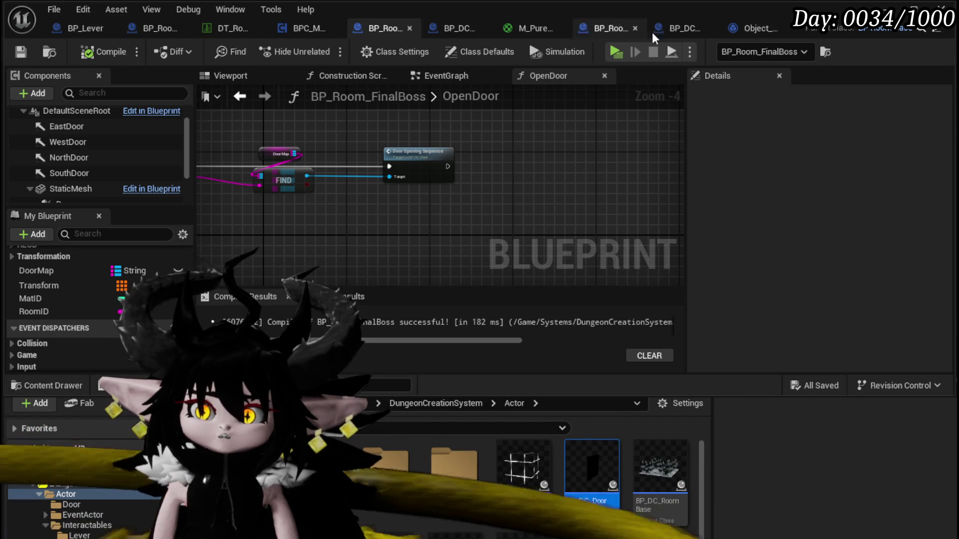
left_click(681, 30)
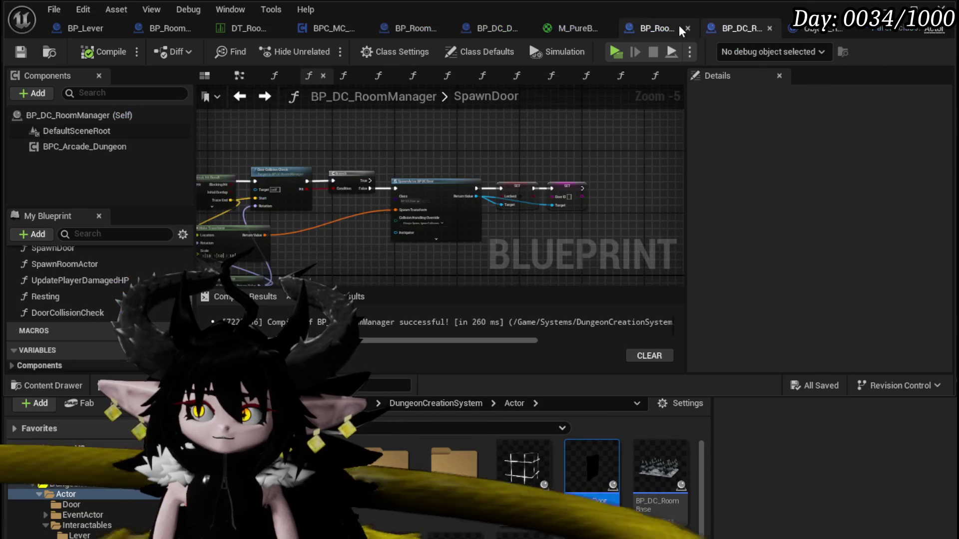
- Line the Branch node up with the Door Collision Check node in SpawnDoor
scroll(317, 260, "up", 4)
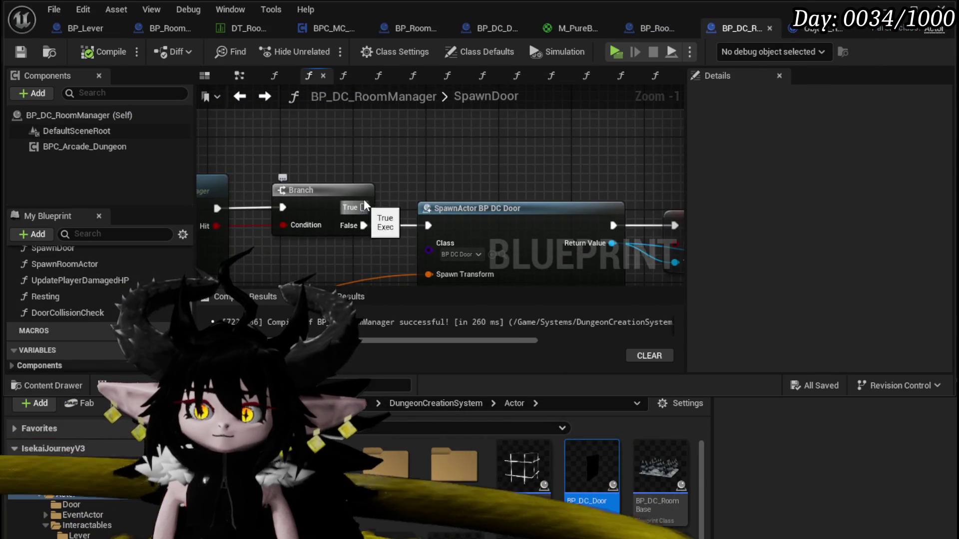
left_click_drag(320, 209, 399, 205)
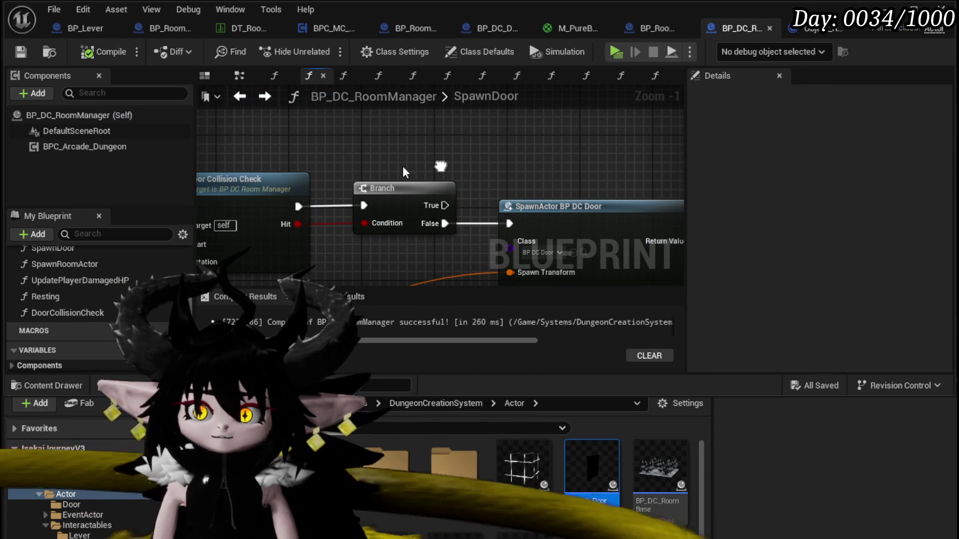
right_click(332, 134)
mouse_move(409, 188)
left_mouse_down()
mouse_move(385, 144)
mouse_move(401, 191)
left_mouse_up()
left_click(386, 144)
scroll(348, 213, "down", 2)
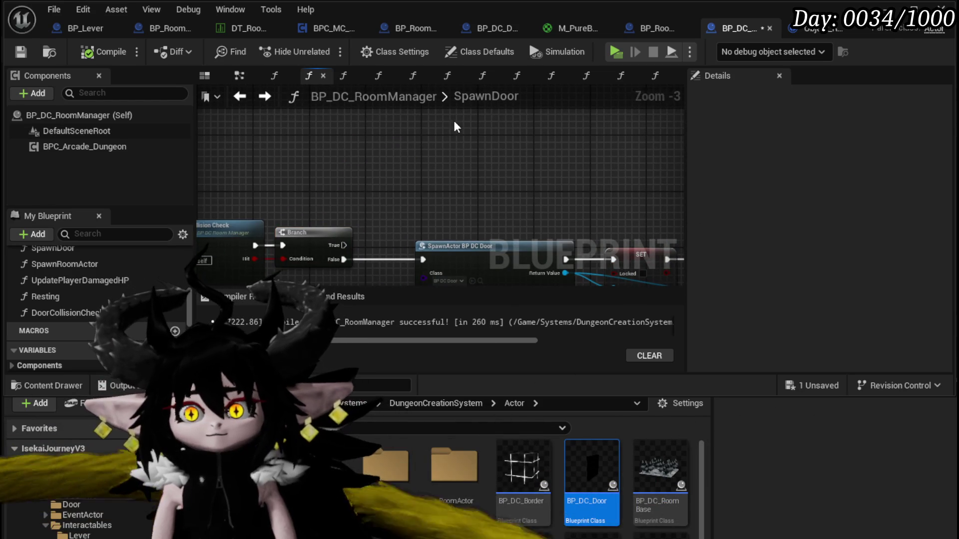
- Add a taller comment reading 'Needs to remove touching door', then compile and save BP_DC_RoomManager
key("c")
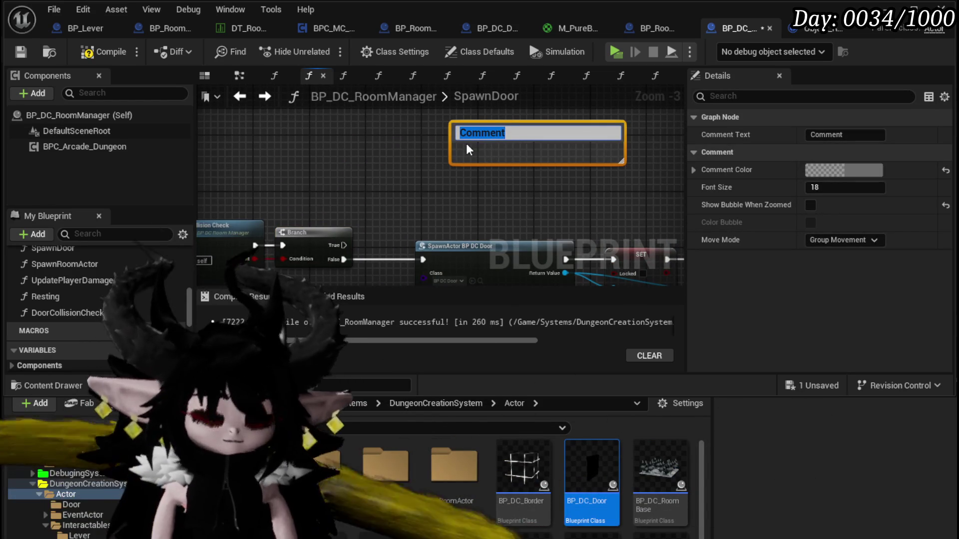
type("Needs to remo")
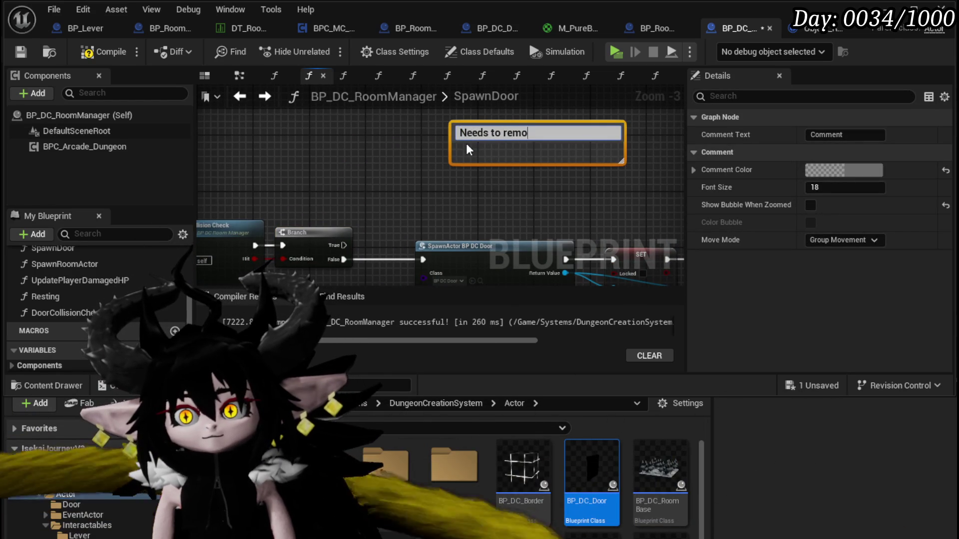
type("ve touching")
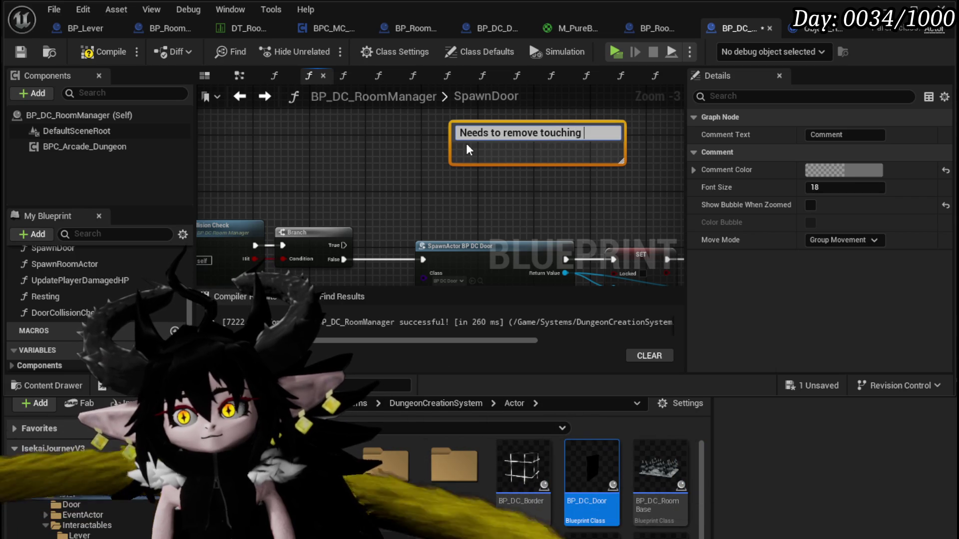
type("oor")
key("Return")
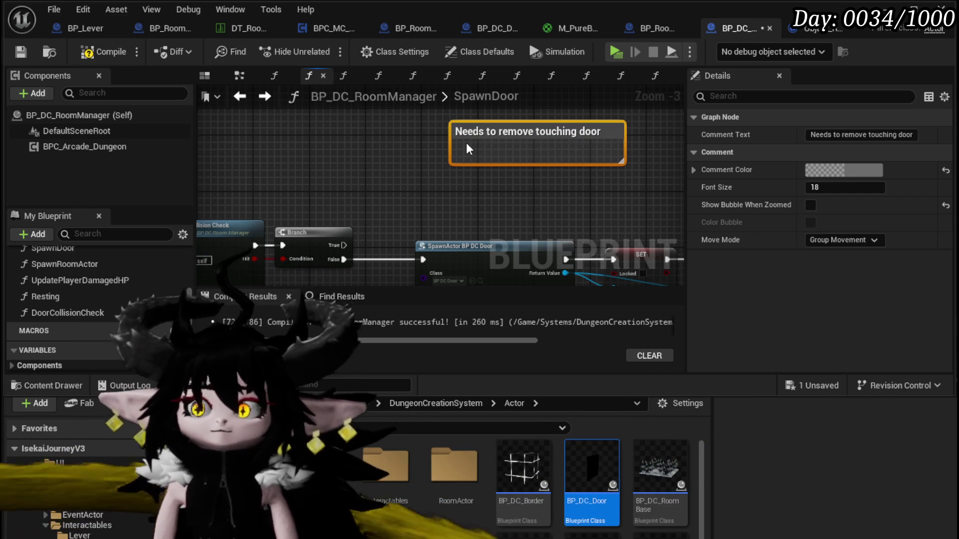
scroll(469, 149, "down", 1)
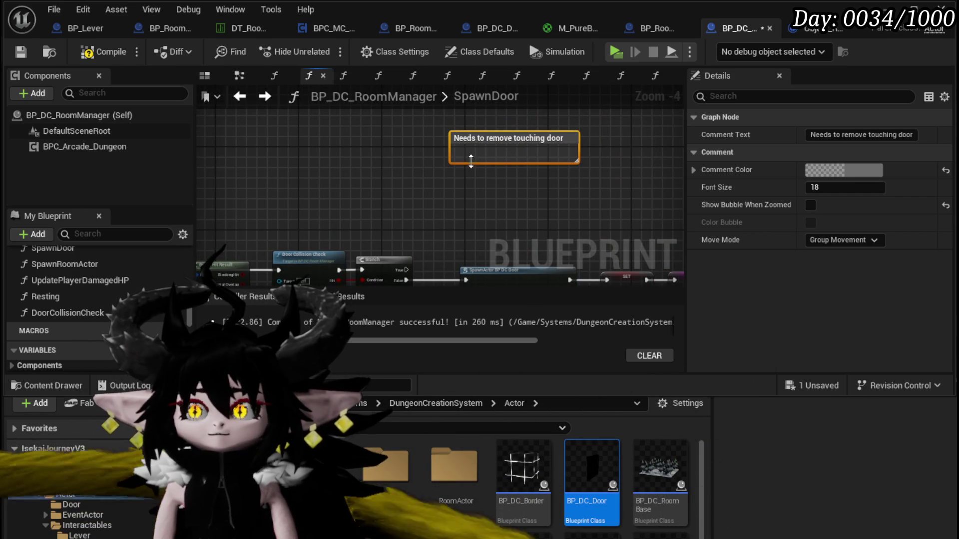
left_click_drag(454, 162, 450, 207)
left_click(344, 189)
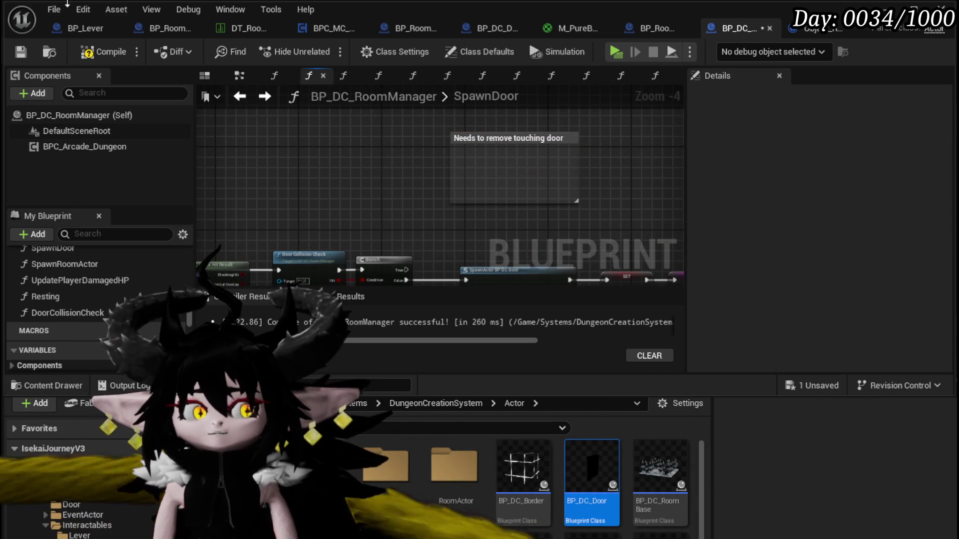
left_click(103, 52)
scroll(427, 145, "down", 2)
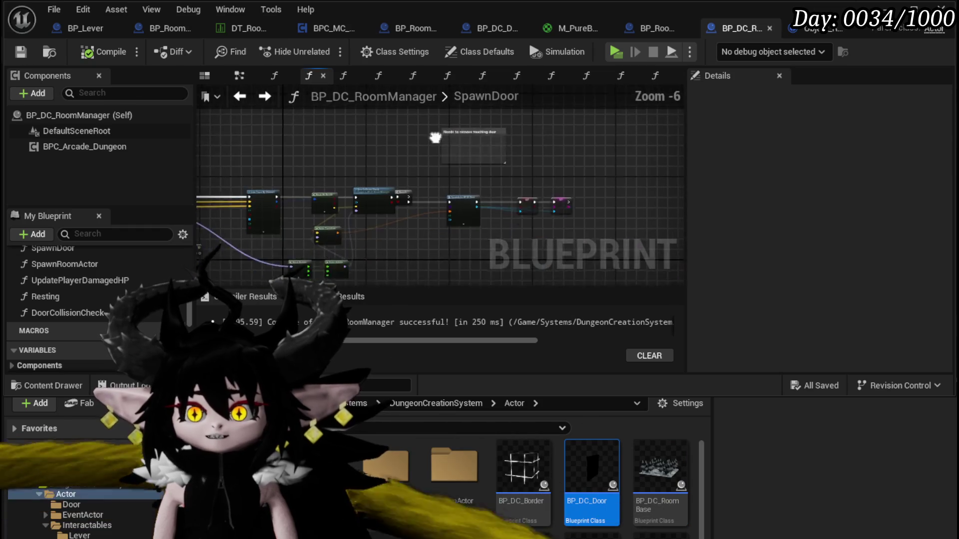
scroll(426, 145, "up", 4)
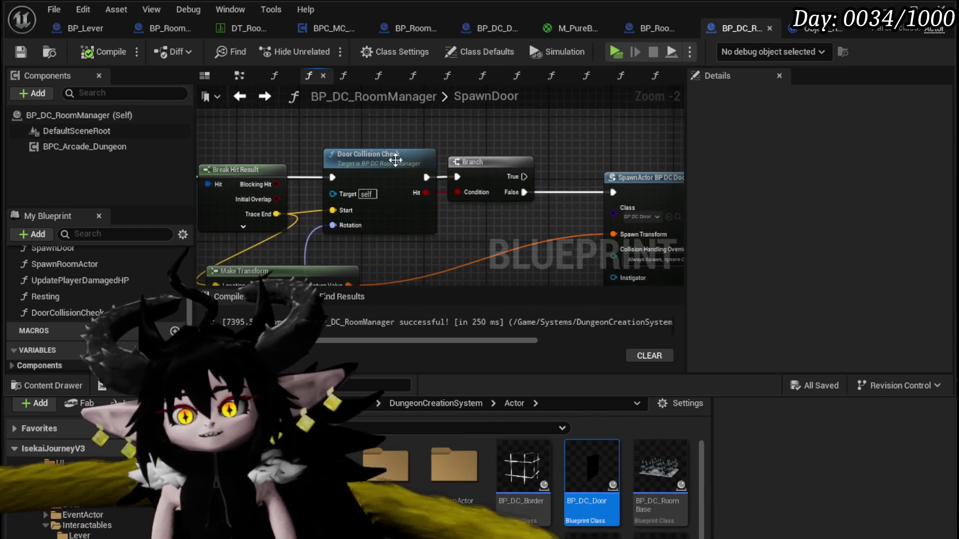
- Open the DoorCollisionCheck function to view its sphere trace and Break Hit Result pins
double_click(400, 208)
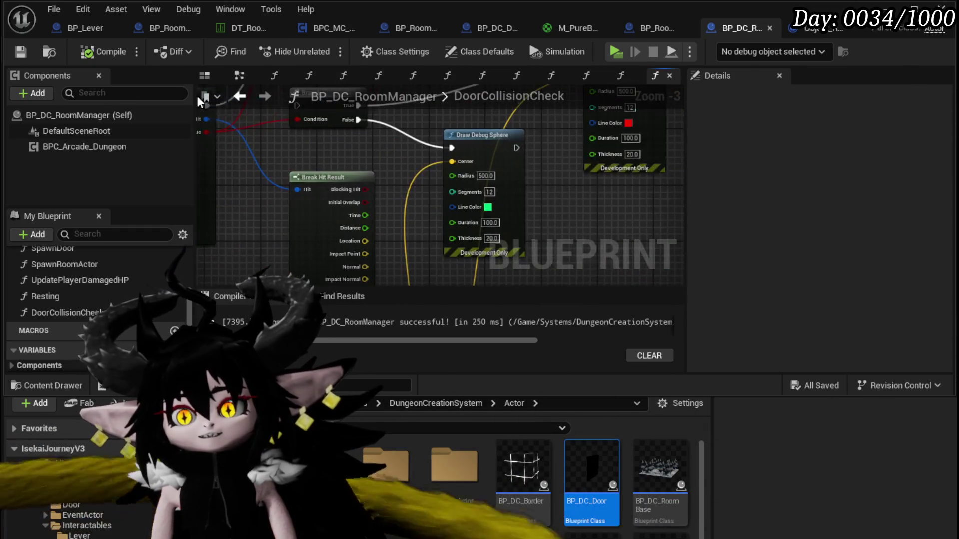
mouse_move(382, 185)
left_mouse_down()
mouse_move(334, 215)
mouse_move(375, 208)
left_mouse_up()
key("Escape")
scroll(380, 210, "down", 3)
scroll(490, 238, "up", 4)
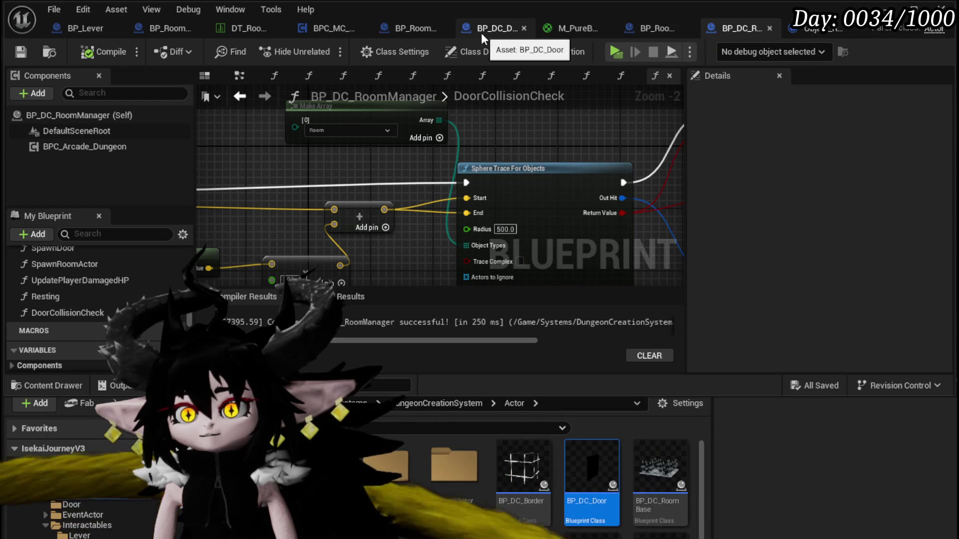
left_click(481, 30)
left_click(57, 145)
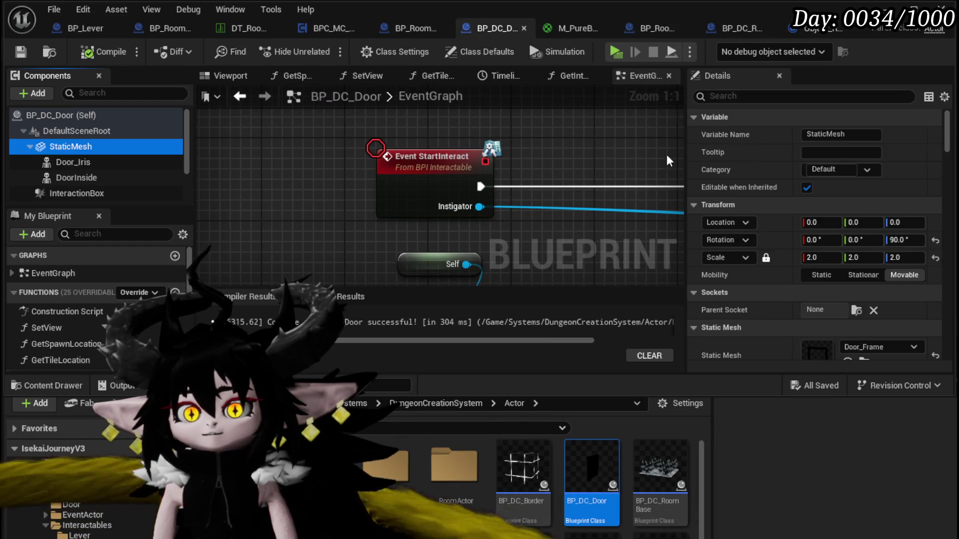
scroll(117, 167, "down", 1)
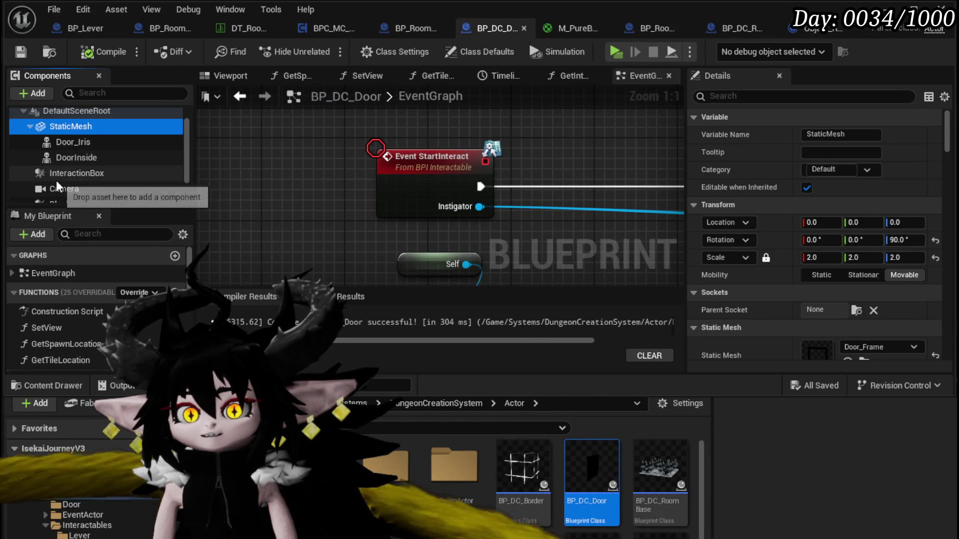
left_click(70, 173)
scroll(925, 165, "down", 10)
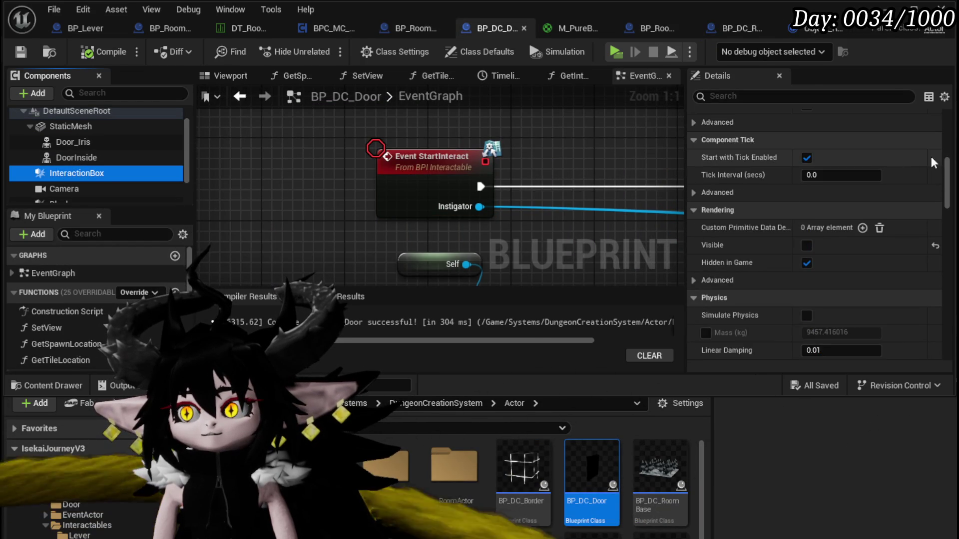
scroll(925, 163, "down", 10)
scroll(843, 209, "up", 6)
scroll(843, 216, "up", 8)
scroll(125, 174, "down", 3)
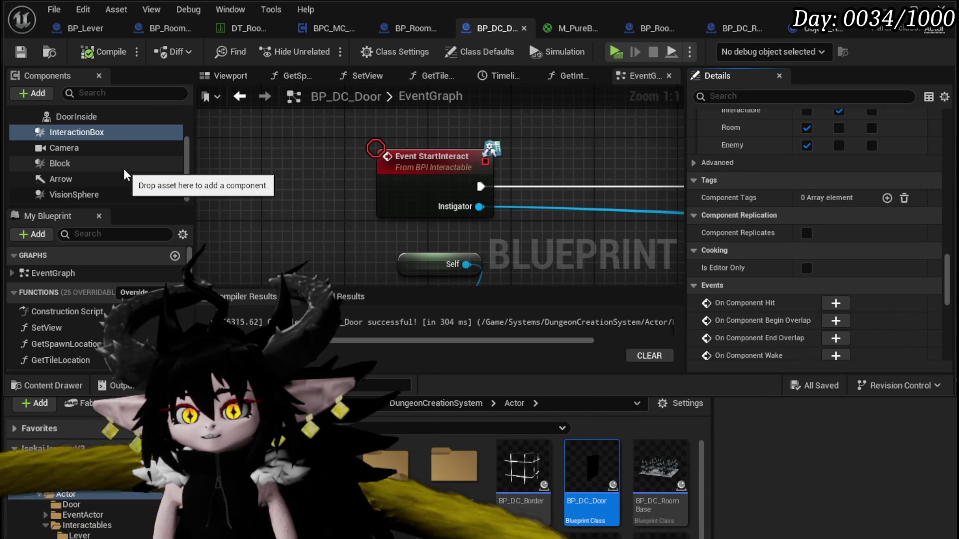
scroll(140, 178, "up", 3)
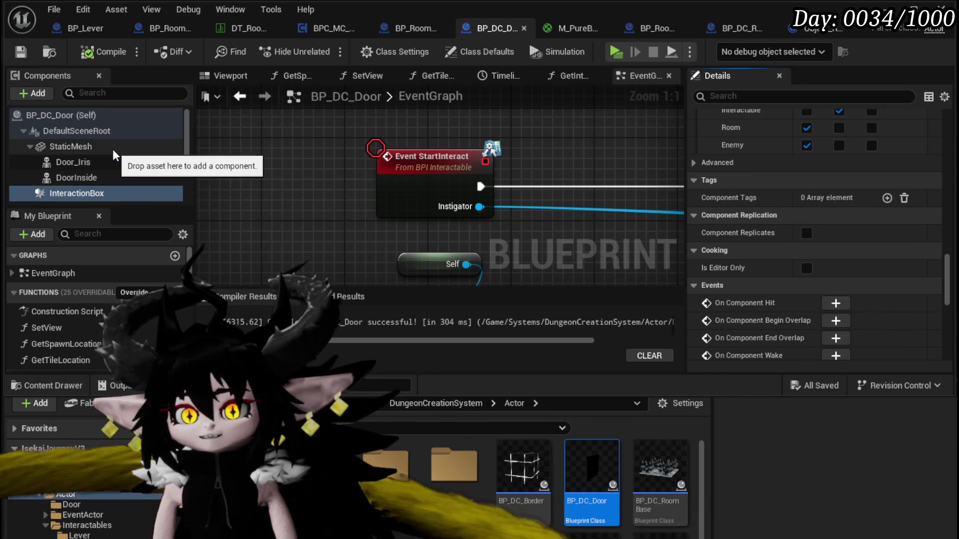
left_click(114, 151)
scroll(867, 148, "up", 5)
scroll(945, 189, "up", 5)
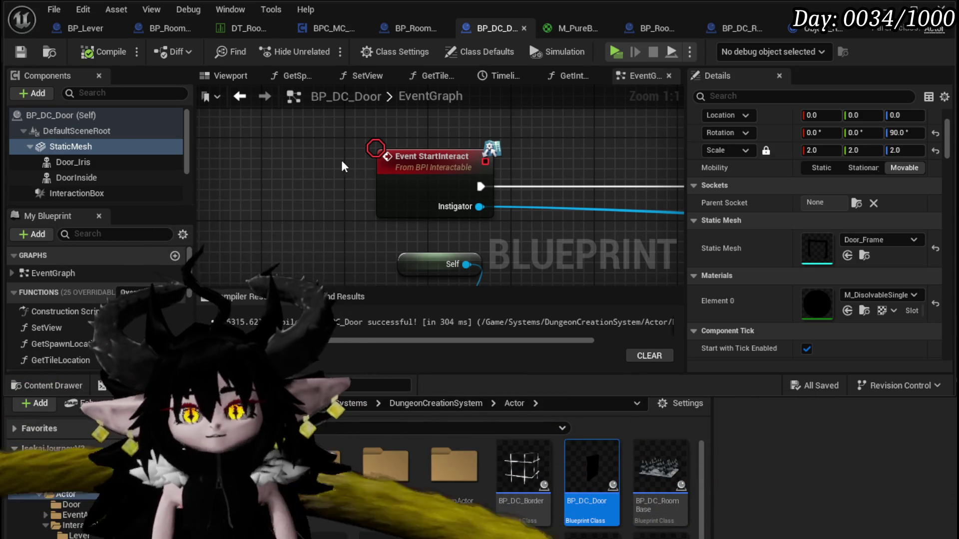
- Switch from BP_DC_Door to BP_Room_FinalBoss's OpenDoor graph and show its entry node
scroll(344, 166, "down", 3)
left_click_drag(344, 166, 209, 156)
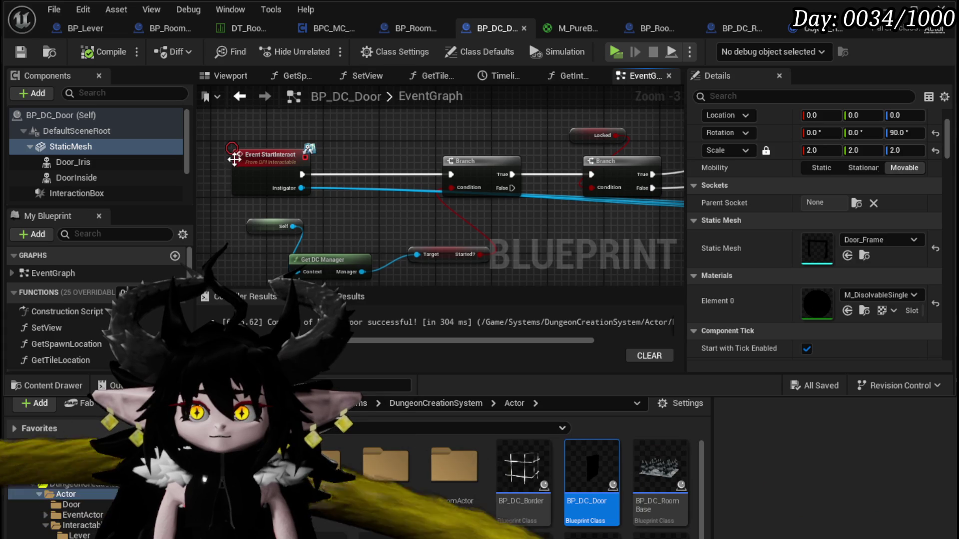
left_click(415, 28)
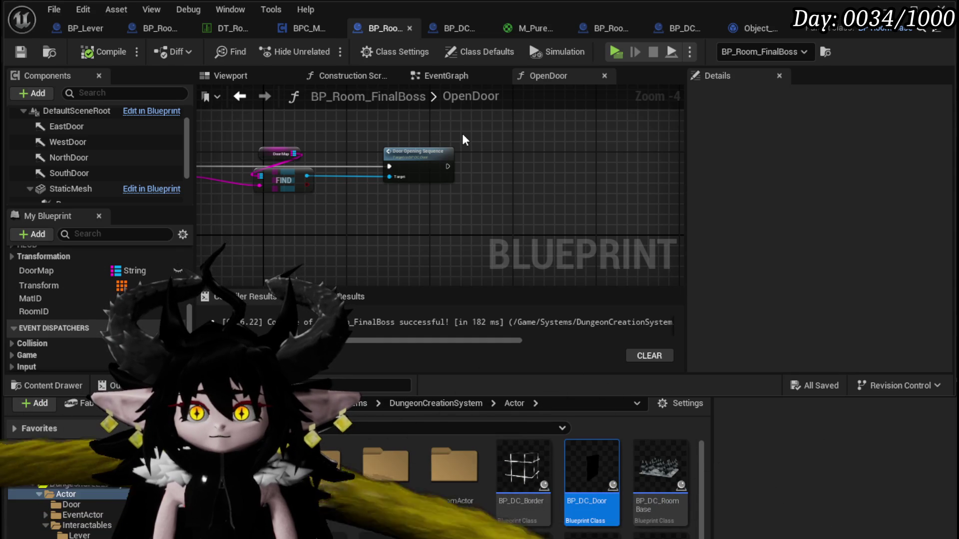
left_click_drag(462, 134, 635, 152)
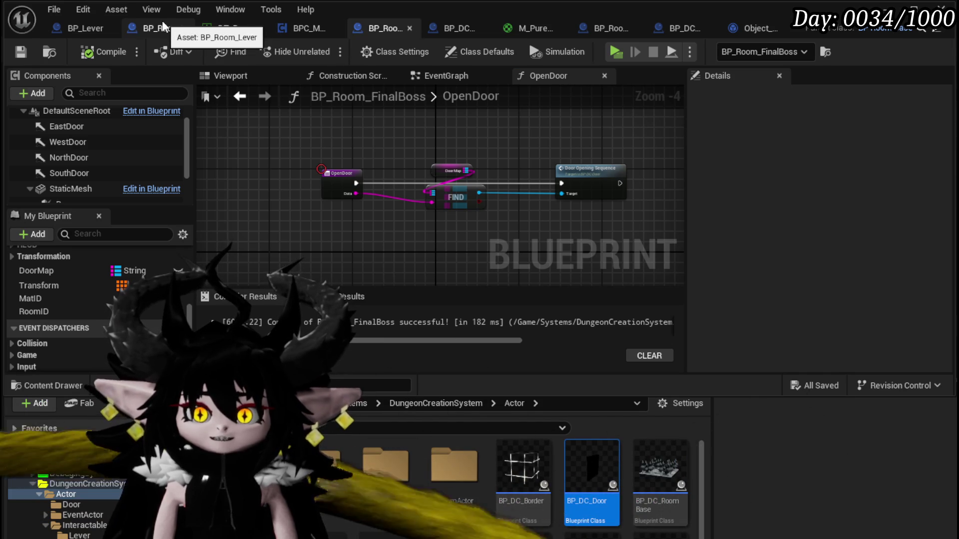
- Add 'Door' as Tags index [0] in BP_DC_Door's Class Defaults and save the blueprint
left_click(436, 28)
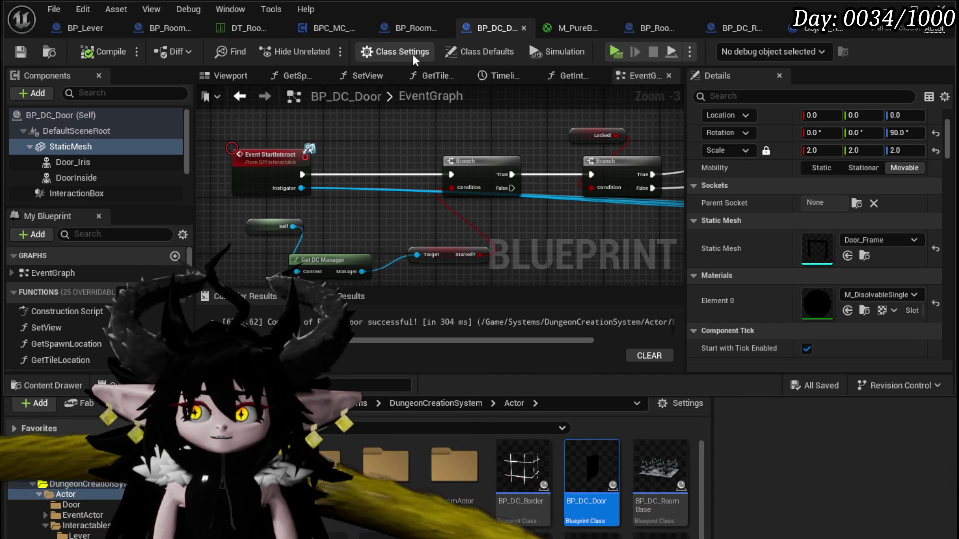
left_click(455, 51)
left_click(394, 50)
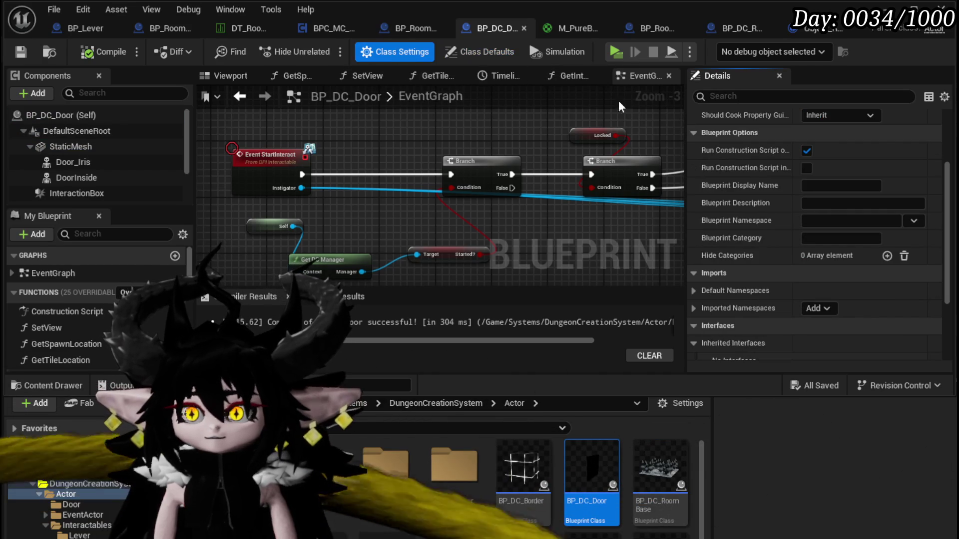
left_click(785, 95)
type("tag")
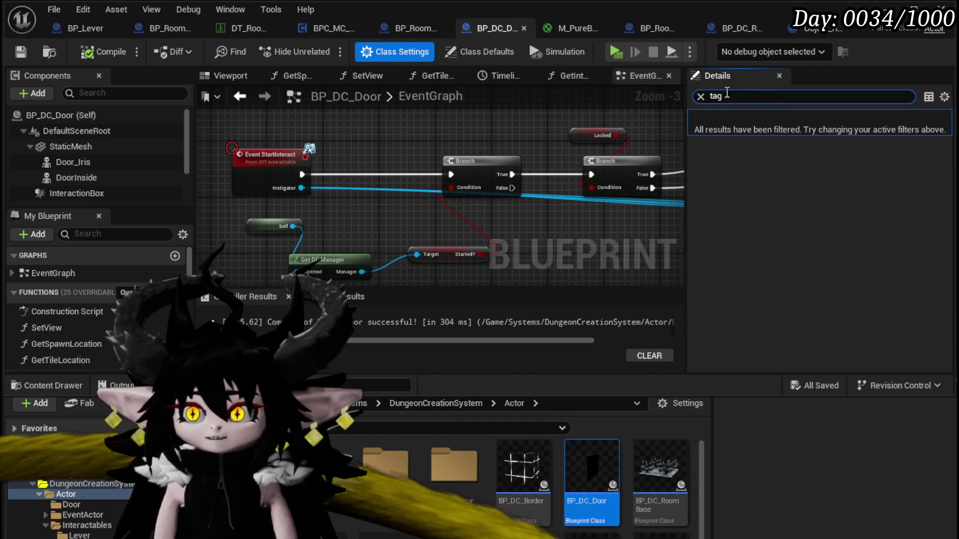
left_click(466, 52)
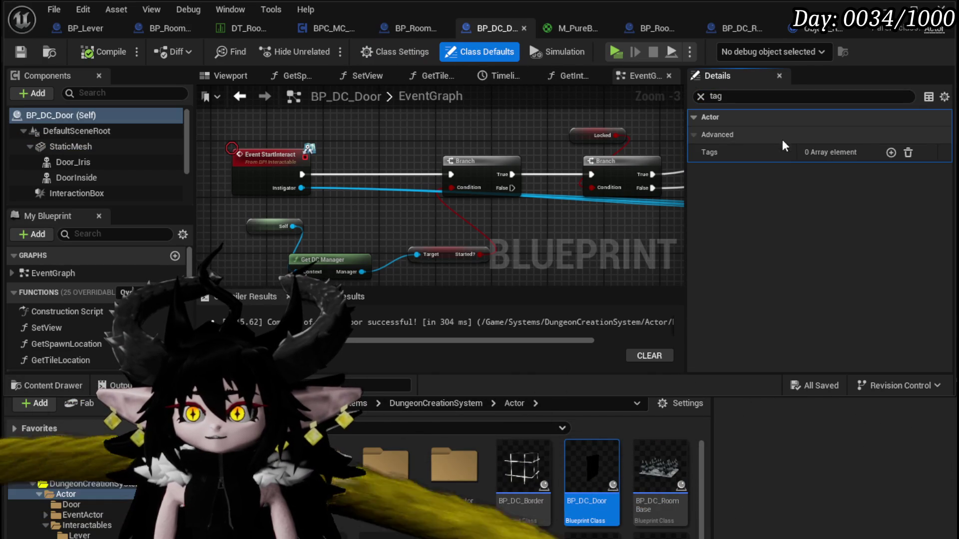
left_click(890, 153)
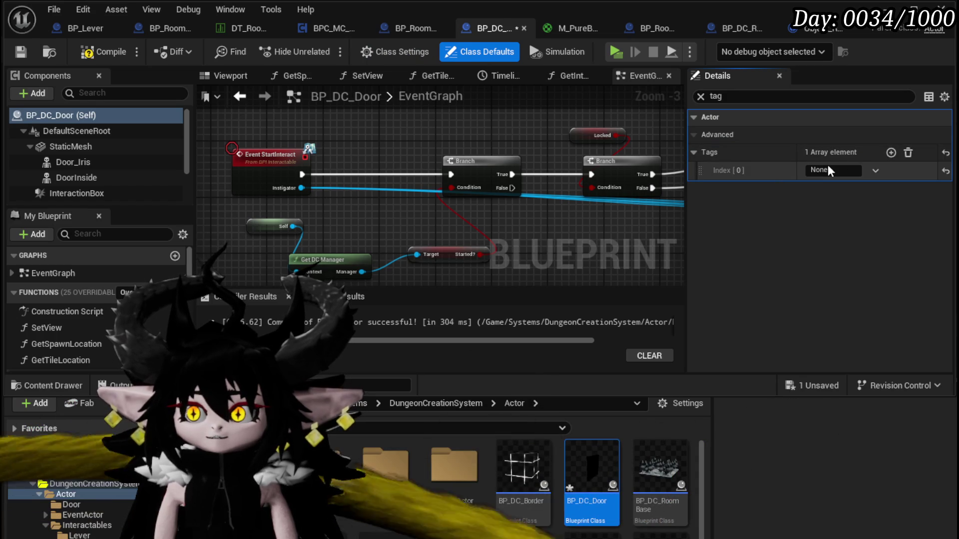
type("Door")
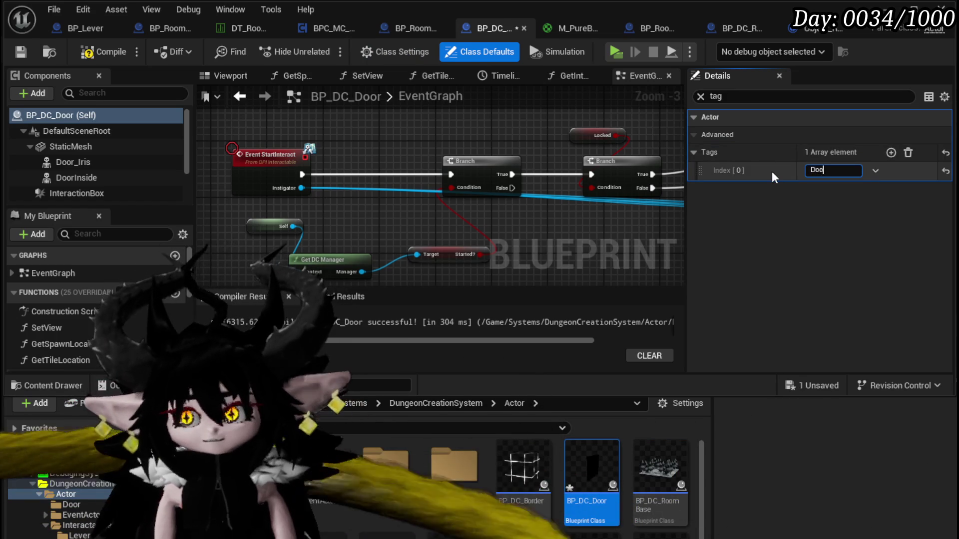
key("Return")
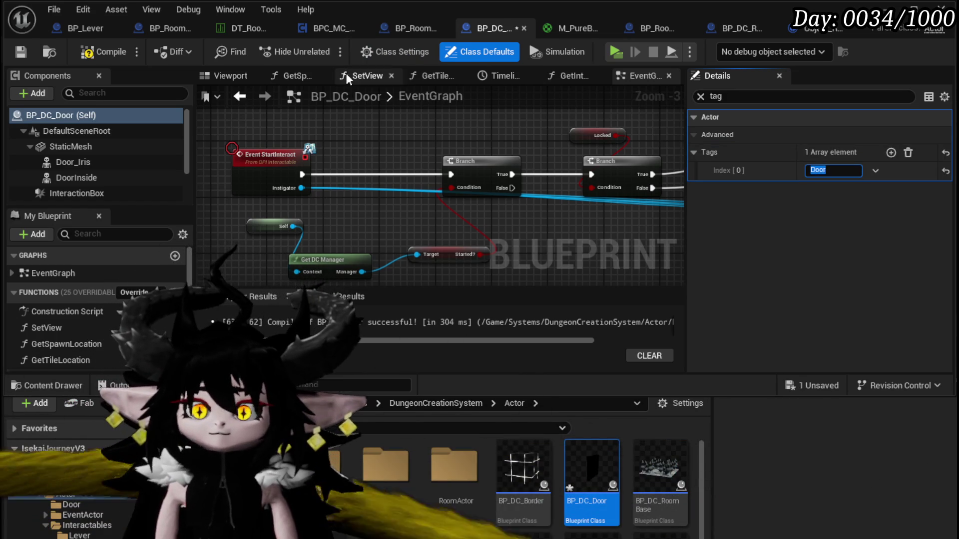
left_click(25, 51)
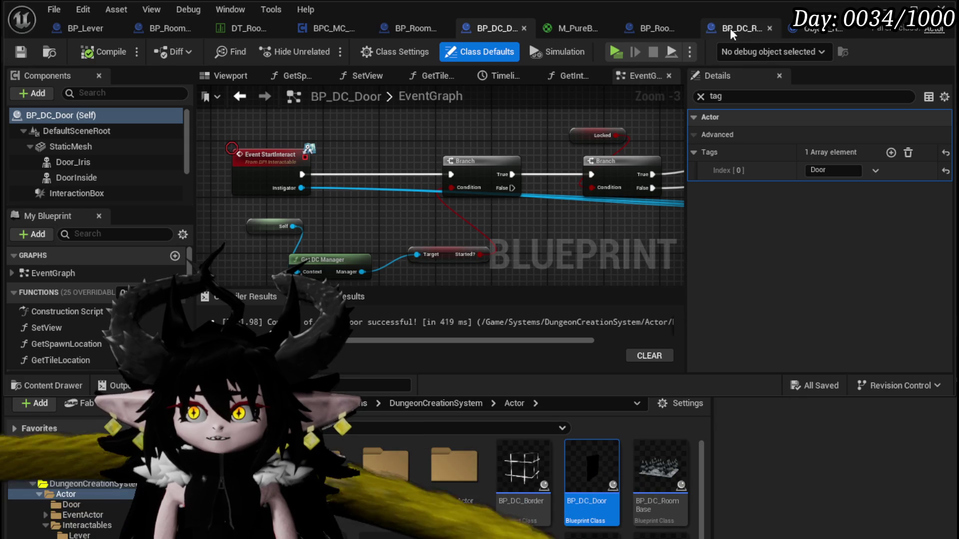
- In DoorCollisionCheck, wire the sphere trace into the Branch and Branch True to the Return Node
left_click(724, 30)
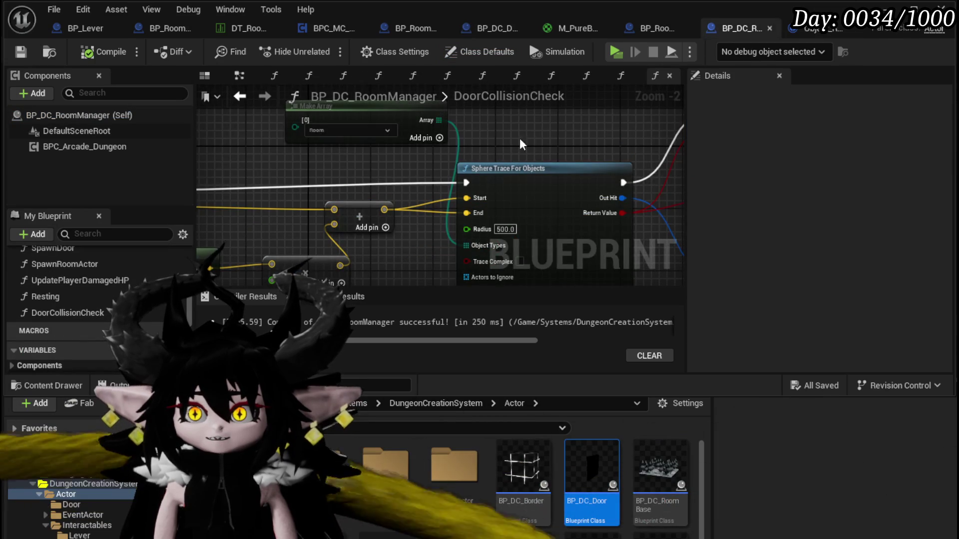
scroll(360, 130, "down", 2)
left_click_drag(364, 153, 266, 130)
mouse_move(373, 149)
left_mouse_down()
mouse_move(377, 138)
mouse_move(499, 120)
left_mouse_up()
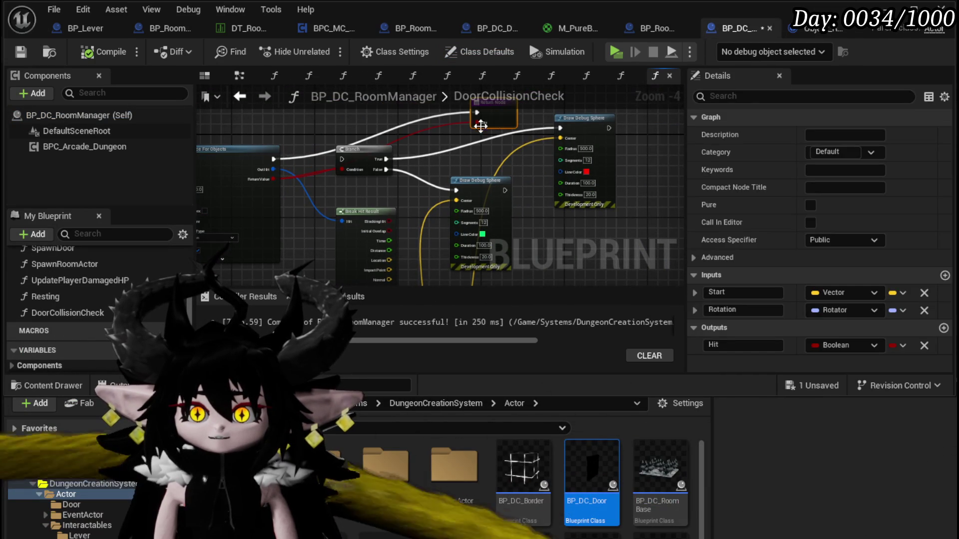
left_click_drag(269, 162, 278, 158)
mouse_move(346, 157)
left_mouse_down()
mouse_move(325, 152)
mouse_move(480, 114)
left_mouse_up()
left_click(471, 110)
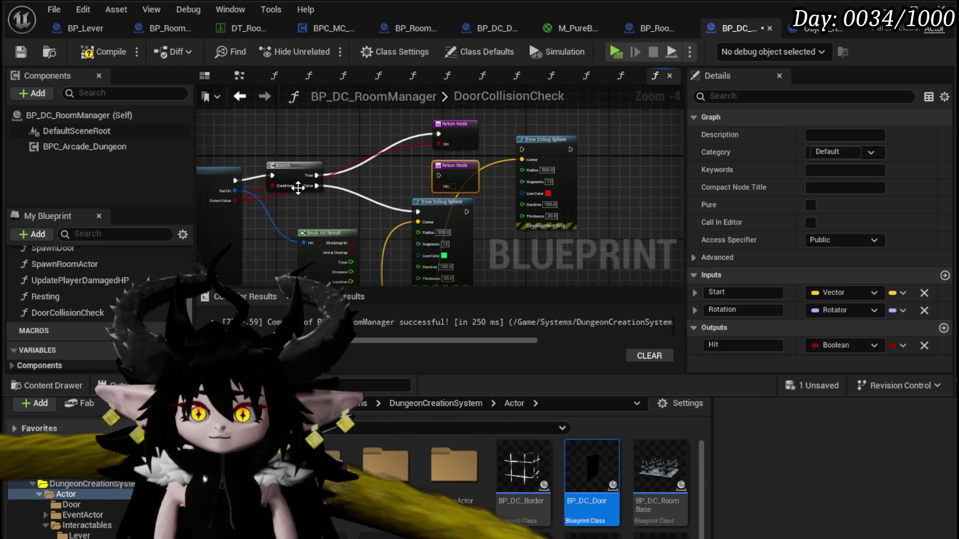
- Wire the Branch False path and trace ReturnValue into Hit, then tidy Break Hit Result and Return nodes
left_click_drag(316, 187, 439, 175)
left_click_drag(276, 163, 480, 148)
left_click(495, 163)
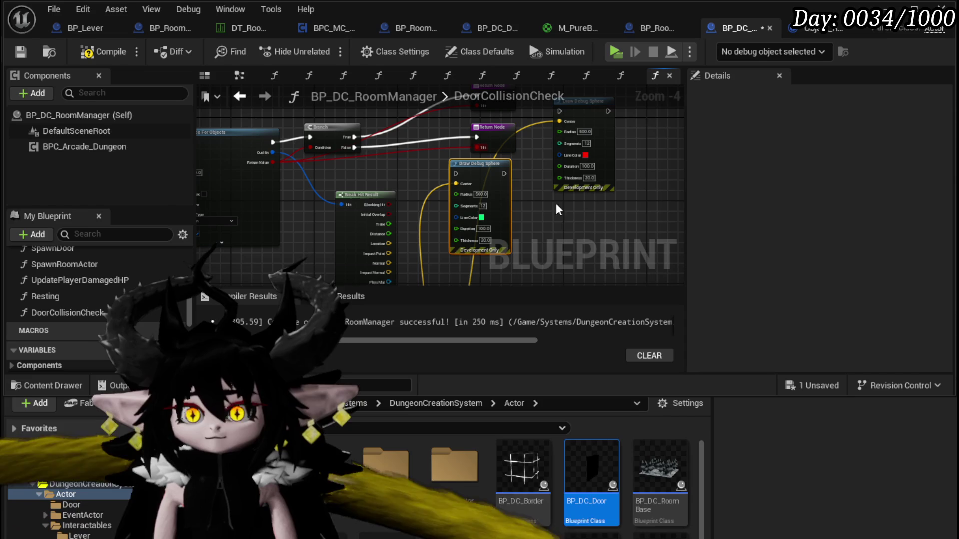
key("ctrl+z")
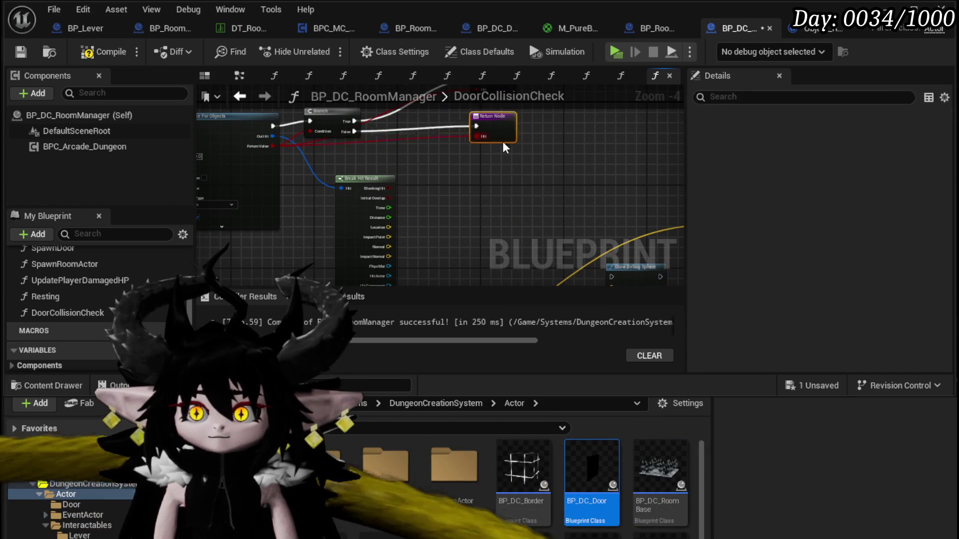
left_click_drag(502, 139, 508, 206)
left_click_drag(374, 179, 334, 149)
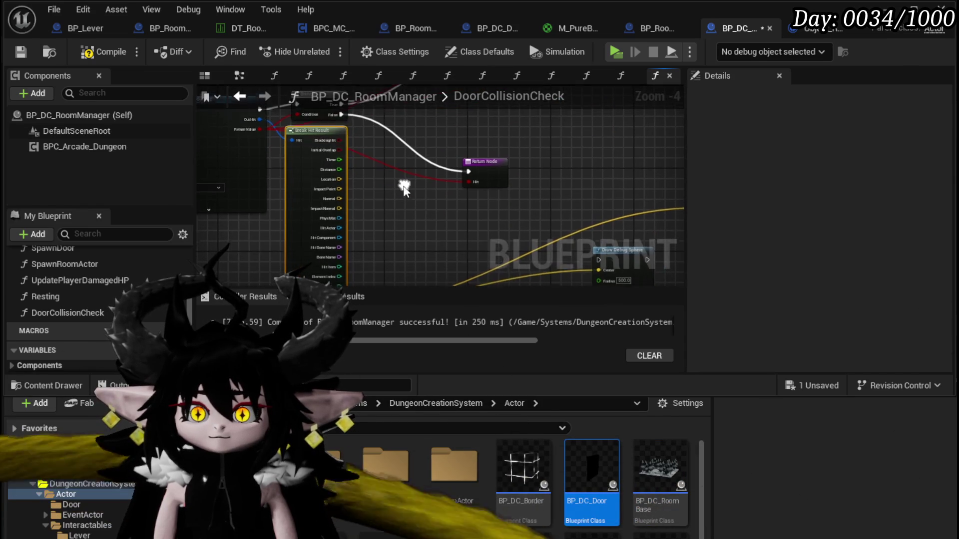
mouse_move(337, 230)
left_mouse_down()
mouse_move(328, 244)
mouse_move(380, 149)
mouse_move(467, 51)
mouse_move(415, 243)
mouse_move(427, 241)
left_mouse_up()
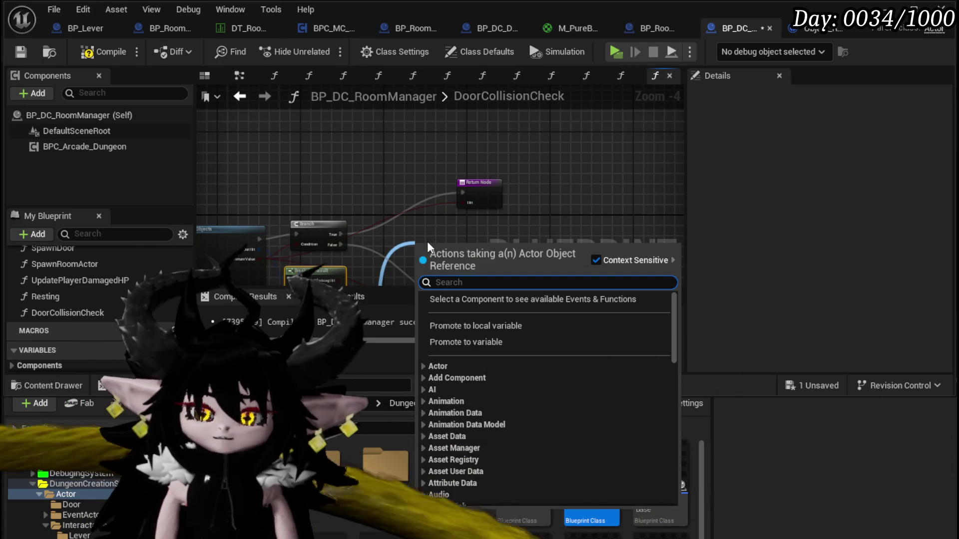
- Move the second Return Node down and rearrange the view around the sphere trace nodes
left_click(427, 241)
left_click_drag(428, 254, 427, 269)
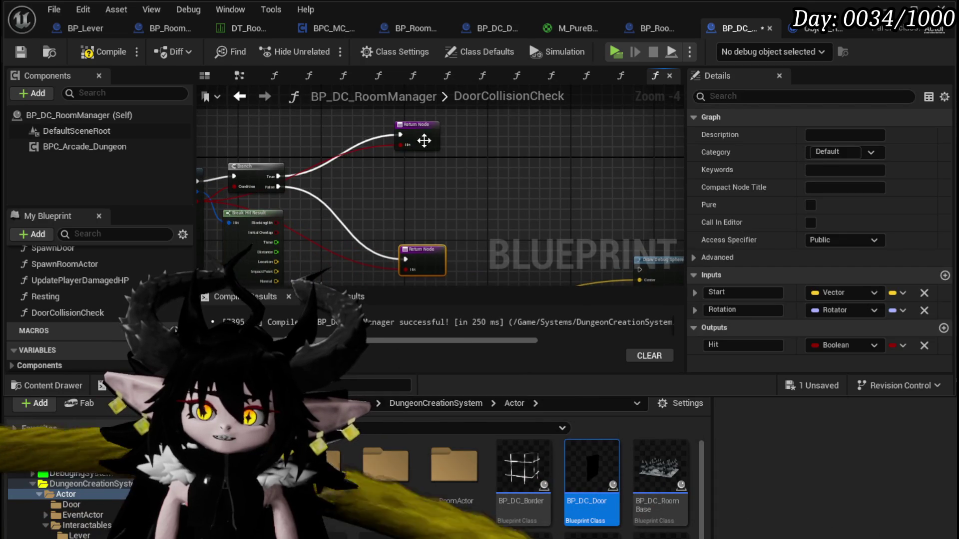
left_click(425, 136)
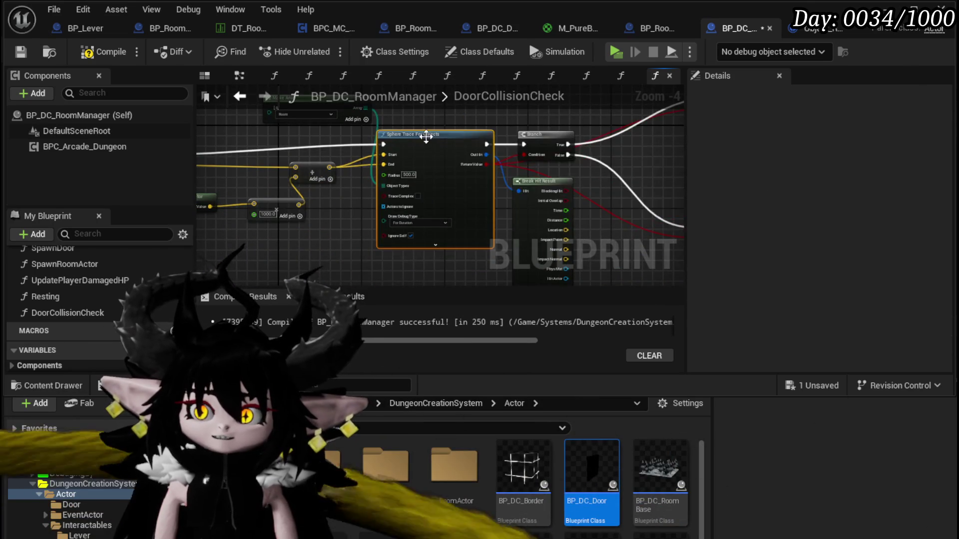
left_click_drag(426, 136, 535, 166)
left_click(278, 151)
left_click_drag(278, 151, 216, 168)
left_click_drag(374, 139, 440, 164)
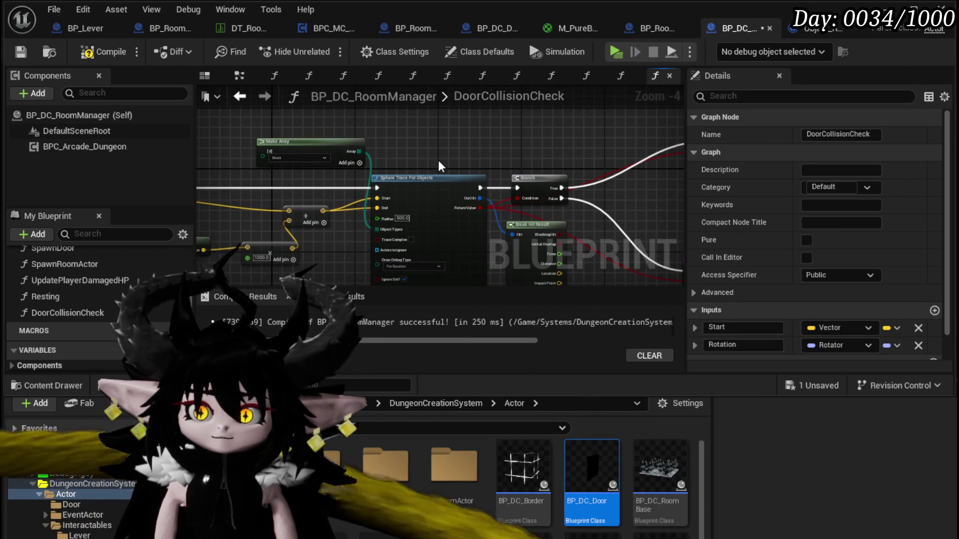
left_click(436, 164)
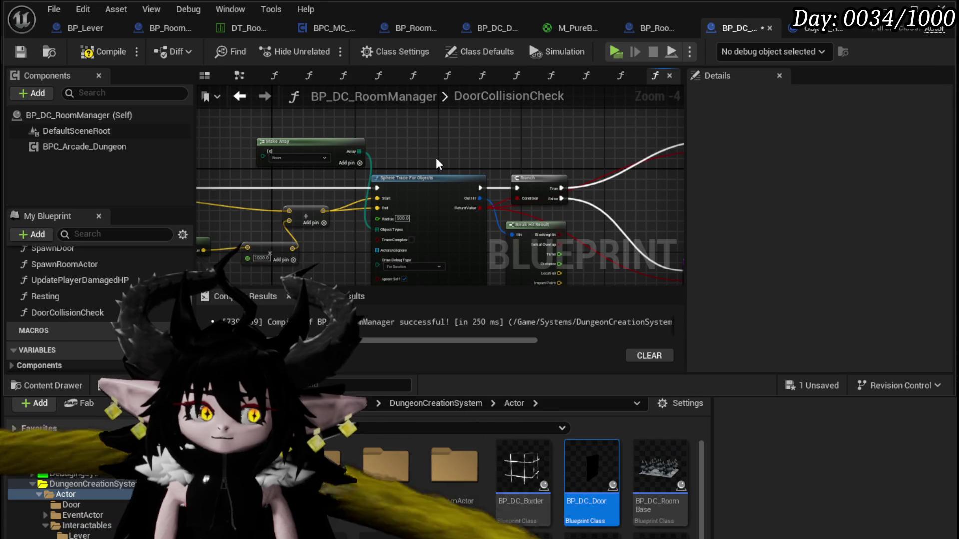
left_click_drag(436, 159, 446, 169)
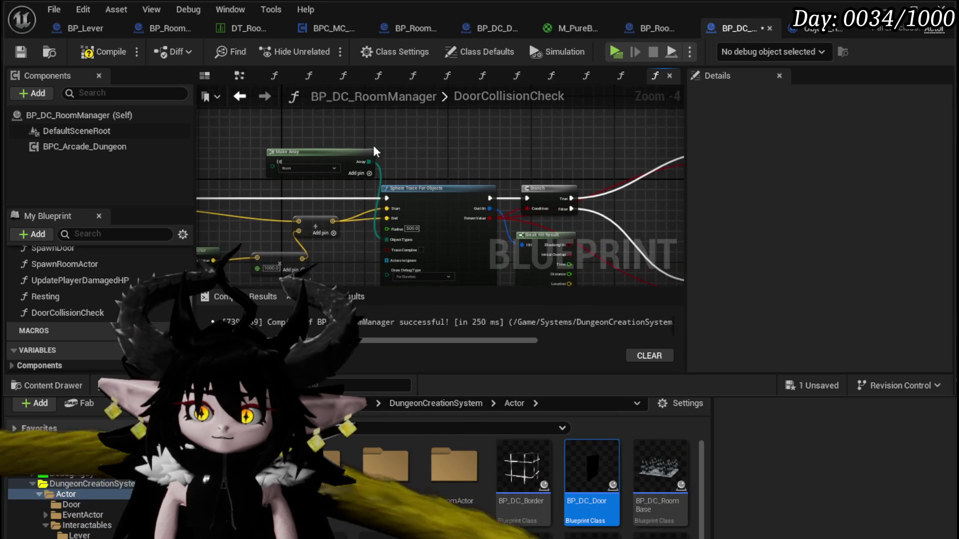
- Duplicate the Make Array and Sphere Trace nodes near the Return Node, querying Interactable objects
left_click_drag(414, 197, 414, 197)
key("ctrl+c")
left_click_drag(568, 108, 340, 136)
key("ctrl+v")
left_click(342, 135)
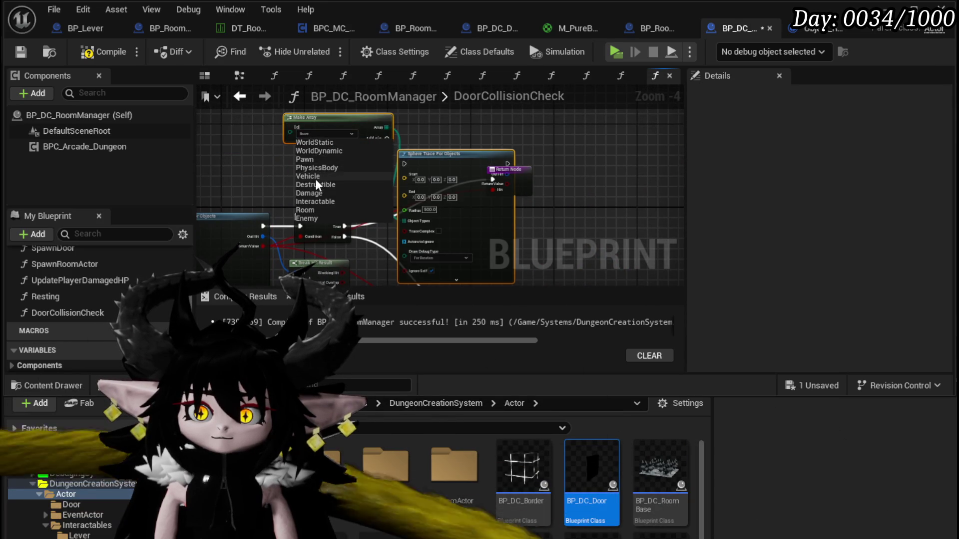
left_click(314, 202)
left_click_drag(466, 165, 431, 113)
- Connect Branch True to the pasted sphere trace and the trace to the Return Node, then drag from Out Hit
mouse_move(345, 226)
left_mouse_down()
mouse_move(372, 198)
mouse_move(367, 118)
left_mouse_up()
left_click_drag(520, 181, 597, 118)
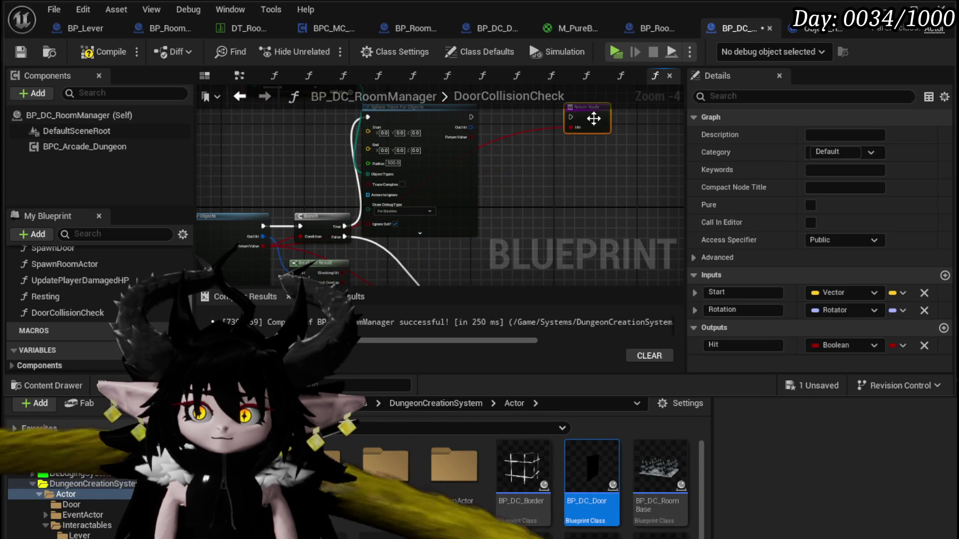
mouse_move(467, 117)
left_mouse_down()
mouse_move(502, 126)
mouse_move(569, 125)
mouse_move(571, 117)
left_mouse_up()
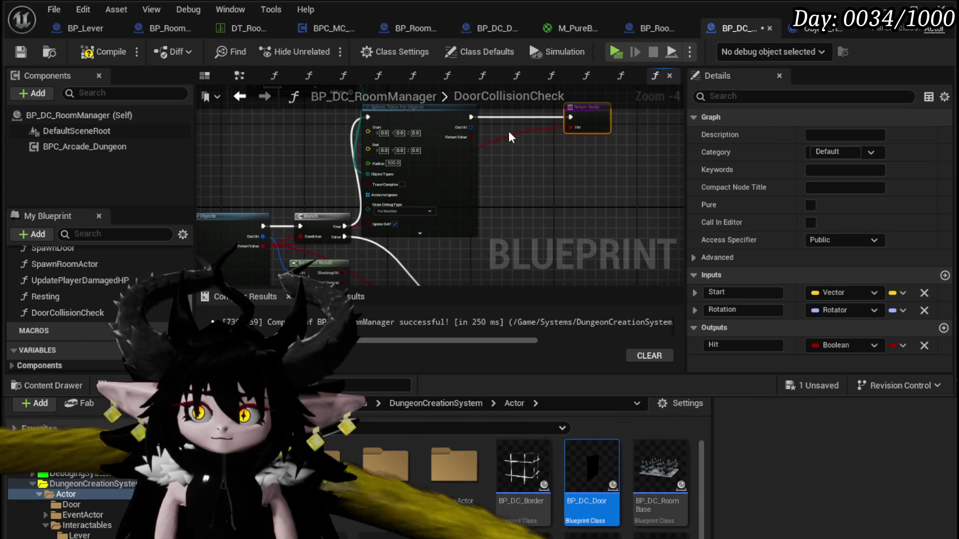
left_click_drag(466, 136, 455, 134)
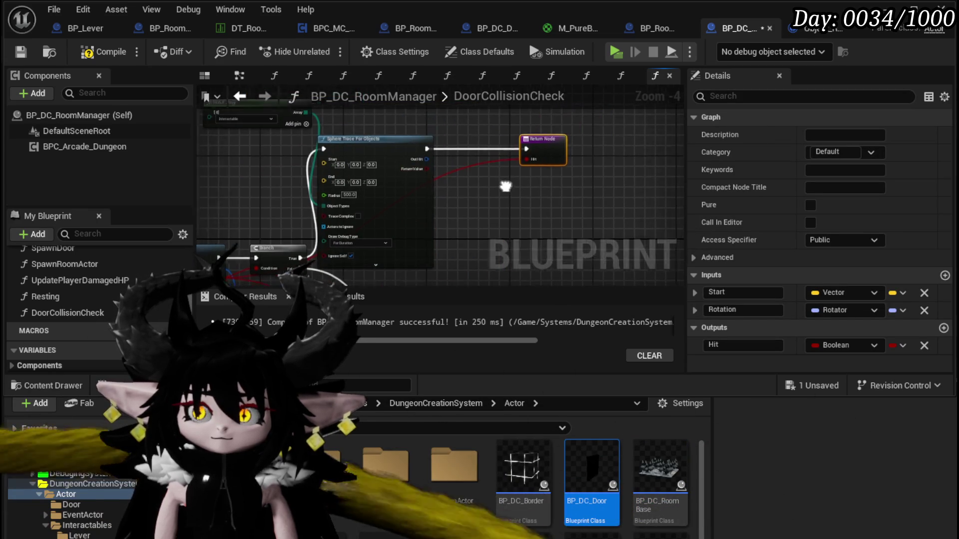
left_click_drag(294, 146, 470, 121)
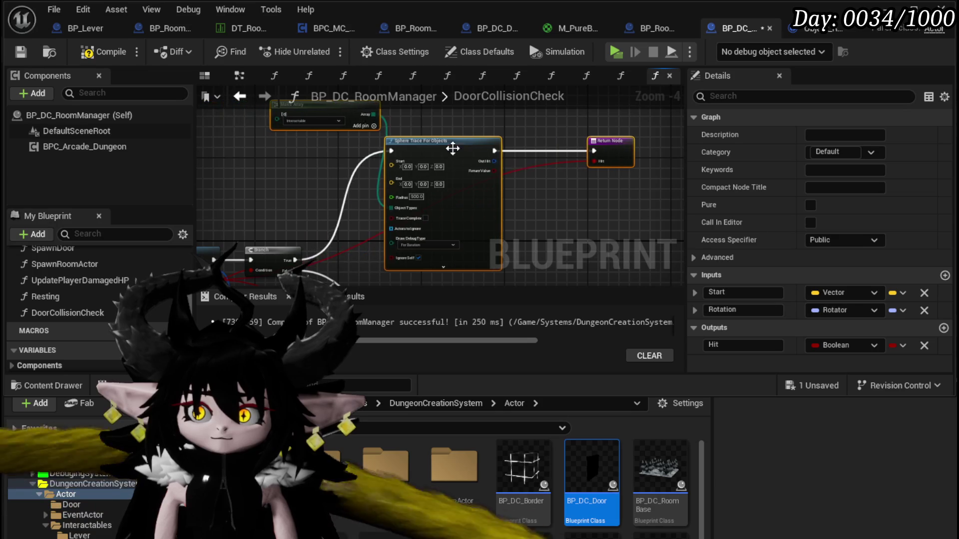
left_click_drag(354, 185, 356, 187)
- Add a Break Hit Result node on the sphere trace's Out Hit
type("break")
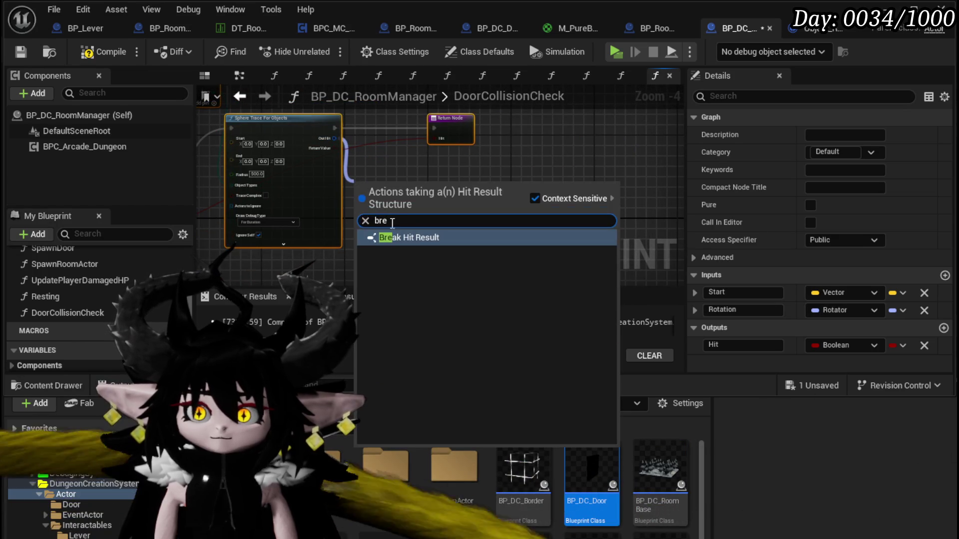
left_click(401, 237)
mouse_move(452, 196)
left_mouse_down()
mouse_move(419, 151)
mouse_move(464, 209)
left_mouse_up()
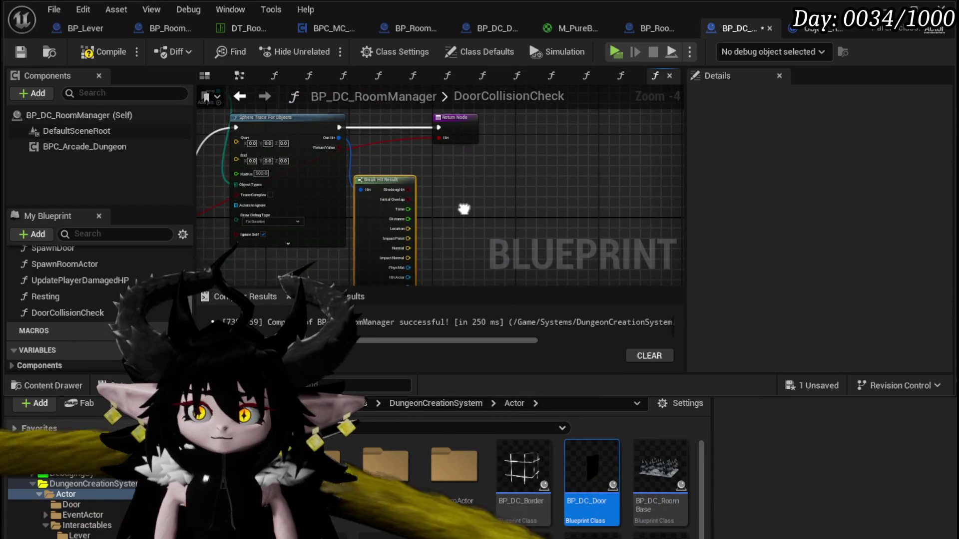
left_click_drag(394, 188, 374, 90)
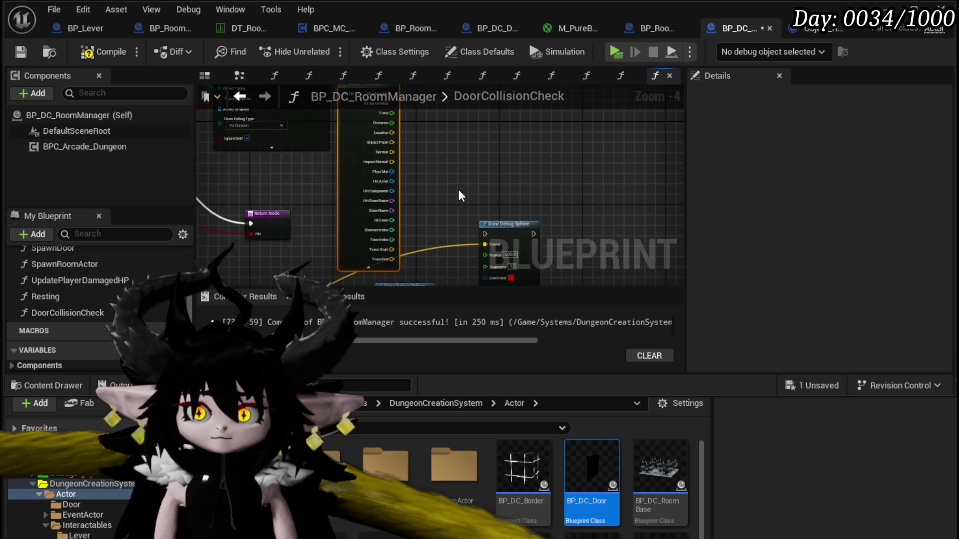
mouse_move(459, 190)
left_mouse_down()
mouse_move(567, 242)
mouse_move(490, 257)
mouse_move(386, 218)
mouse_move(433, 184)
left_mouse_up()
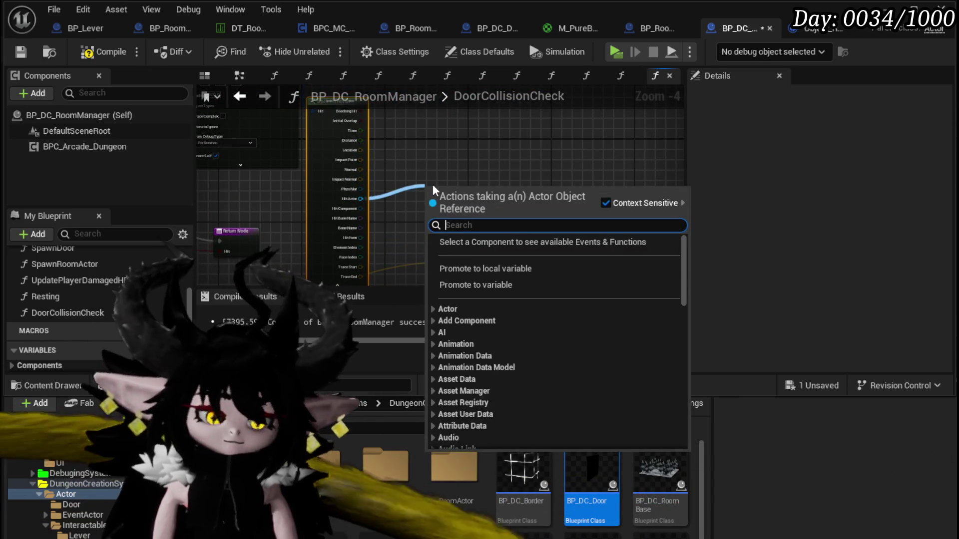
- Add an Actor Has Tag check on Hit Actor with Tag 'Door' and hide unused hit-result pins
type("has tag")
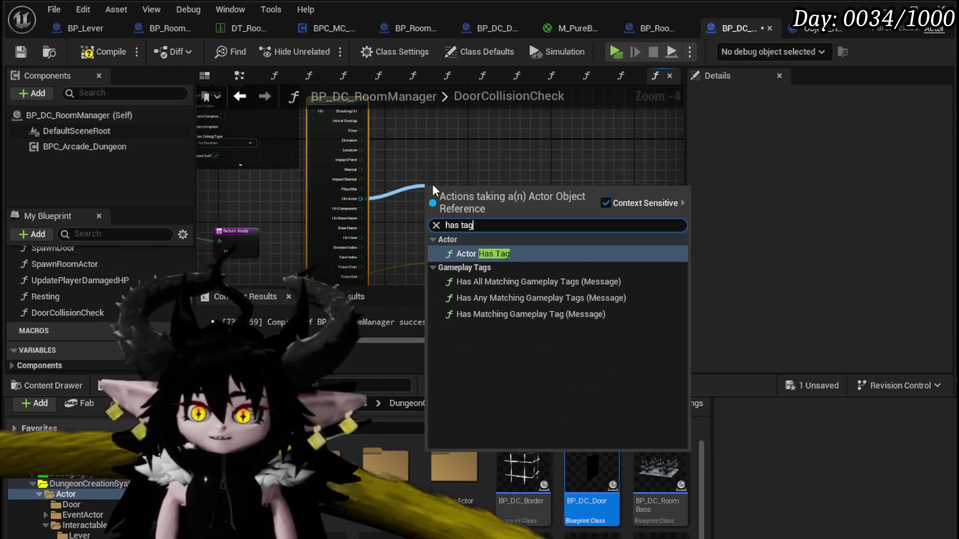
left_click(500, 254)
left_click_drag(460, 209, 427, 164)
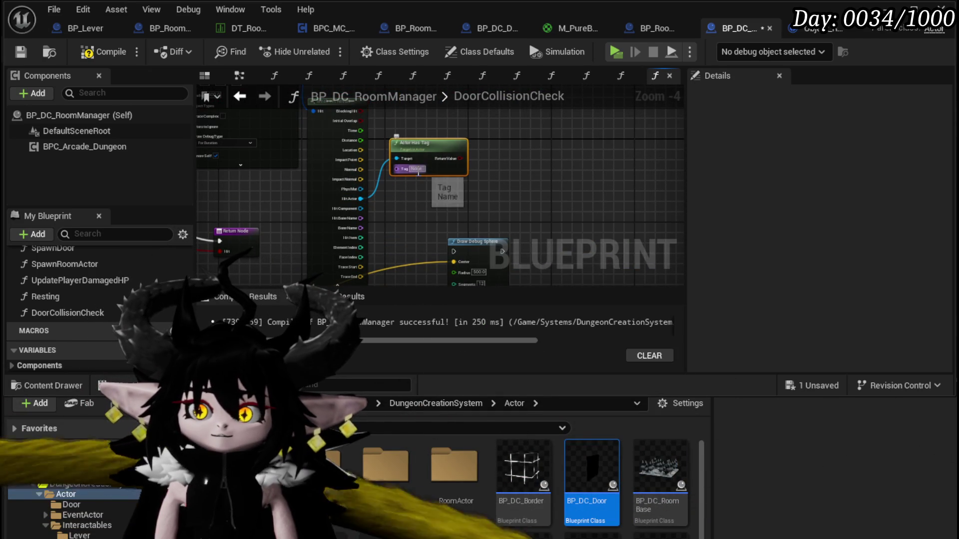
scroll(478, 178, "up", 3)
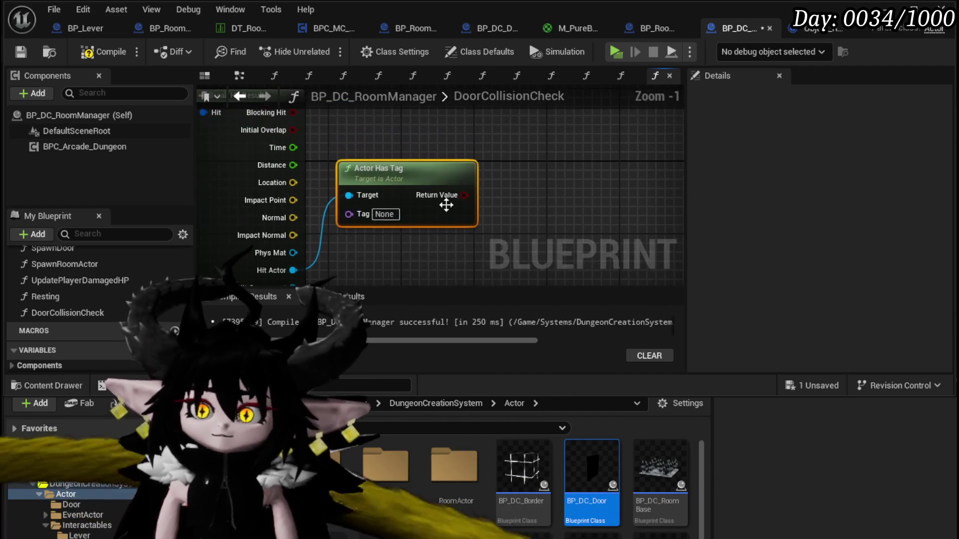
left_click(394, 215)
type("Door")
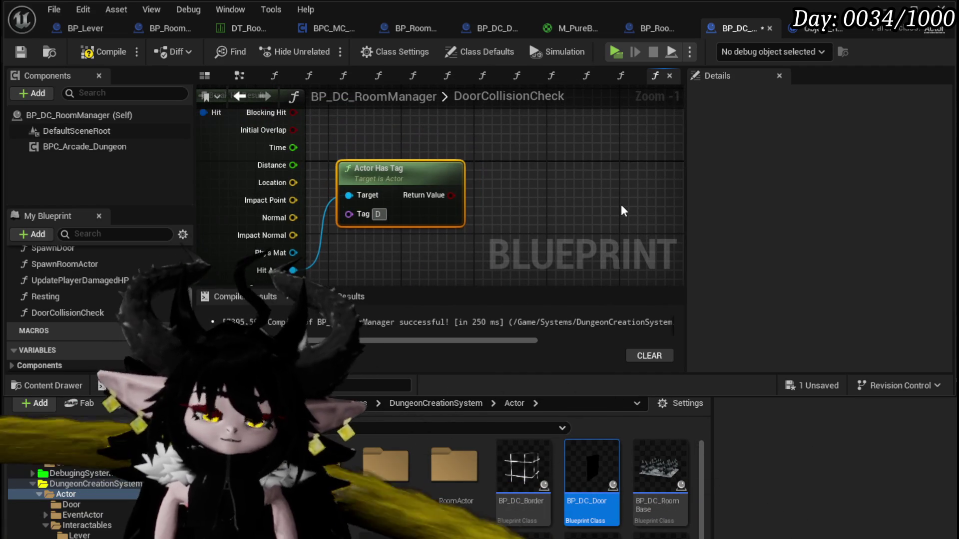
scroll(485, 160, "down", 2)
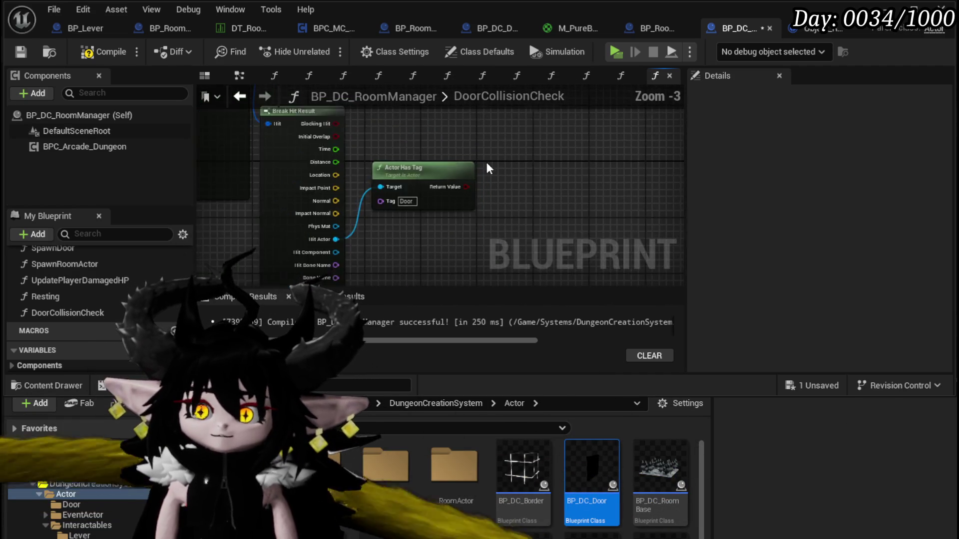
left_click(365, 240)
- Wire a position into the other sphere trace's Start and move the Return Node further right
mouse_move(364, 235)
left_mouse_down()
mouse_move(504, 282)
mouse_move(443, 200)
mouse_move(305, 190)
mouse_move(379, 180)
mouse_move(287, 189)
mouse_move(485, 116)
mouse_move(361, 135)
mouse_move(295, 168)
left_mouse_up()
scroll(308, 170, "down", 2)
scroll(288, 188, "up", 2)
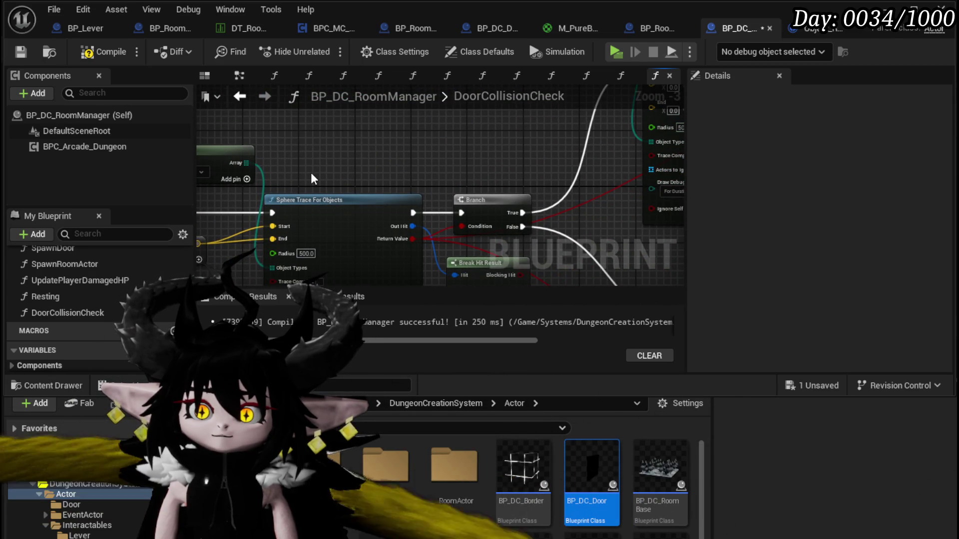
mouse_move(272, 226)
left_mouse_down()
mouse_move(242, 240)
mouse_move(579, 97)
mouse_move(621, 181)
mouse_move(611, 167)
mouse_move(612, 185)
mouse_move(298, 136)
left_mouse_up()
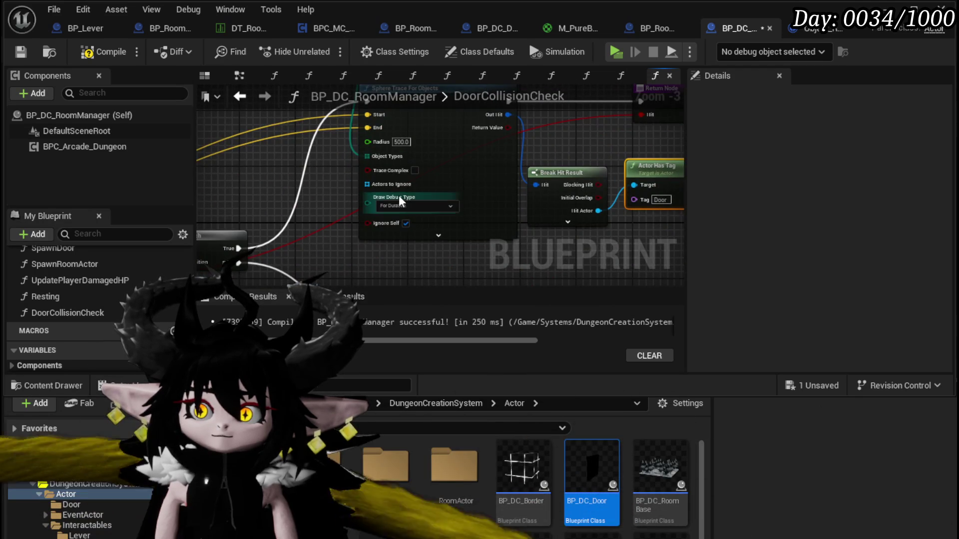
mouse_move(632, 143)
left_mouse_down()
mouse_move(582, 208)
mouse_move(702, 223)
mouse_move(582, 186)
mouse_move(420, 182)
left_mouse_up()
left_click_drag(467, 142, 627, 142)
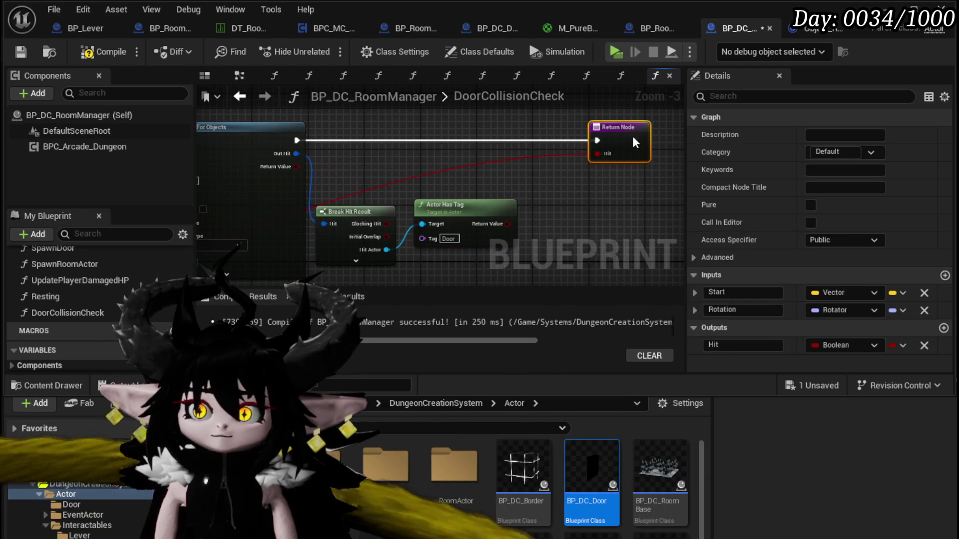
mouse_move(388, 249)
left_mouse_down()
mouse_move(604, 145)
mouse_move(607, 199)
left_mouse_up()
- Add a Destroy Actor node for the hit actor, aligned on the execution wire
left_click_drag(391, 205, 318, 170)
mouse_move(314, 215)
left_mouse_down()
mouse_move(507, 207)
mouse_move(579, 194)
left_mouse_up()
type("destroy")
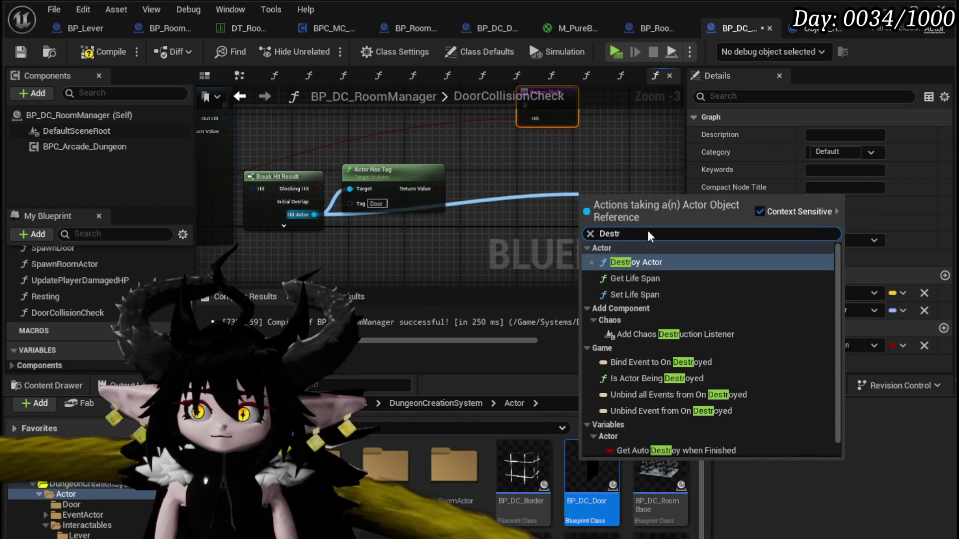
left_click(631, 245)
left_click_drag(630, 245, 593, 292)
left_click_drag(452, 160, 439, 148)
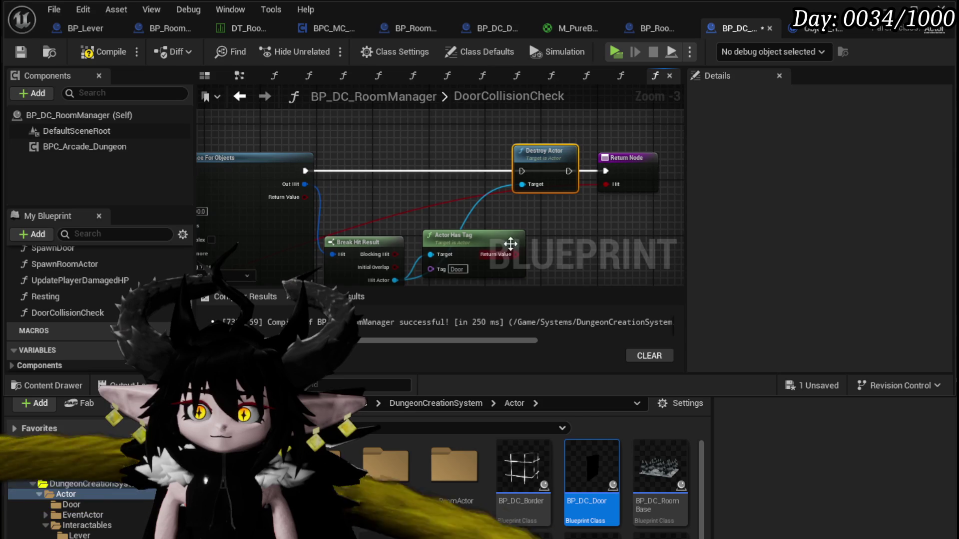
- Insert a Branch driven by the Actor Has Tag result into the execution line
left_click_drag(517, 250, 421, 205)
left_click(482, 175)
left_click_drag(536, 191, 426, 127)
left_click_drag(210, 127, 490, 191)
mouse_move(609, 199)
left_mouse_down()
mouse_move(378, 136)
mouse_move(422, 137)
left_mouse_up()
mouse_move(300, 142)
left_mouse_down()
mouse_move(293, 140)
mouse_move(396, 143)
left_mouse_up()
- Wire Branch True through Destroy Actor to the Return Node and reroute the False wire
mouse_move(459, 143)
left_mouse_down()
mouse_move(544, 150)
mouse_move(531, 146)
left_mouse_up()
left_click_drag(459, 143, 524, 143)
left_click_drag(563, 144, 659, 130)
double_click(451, 156)
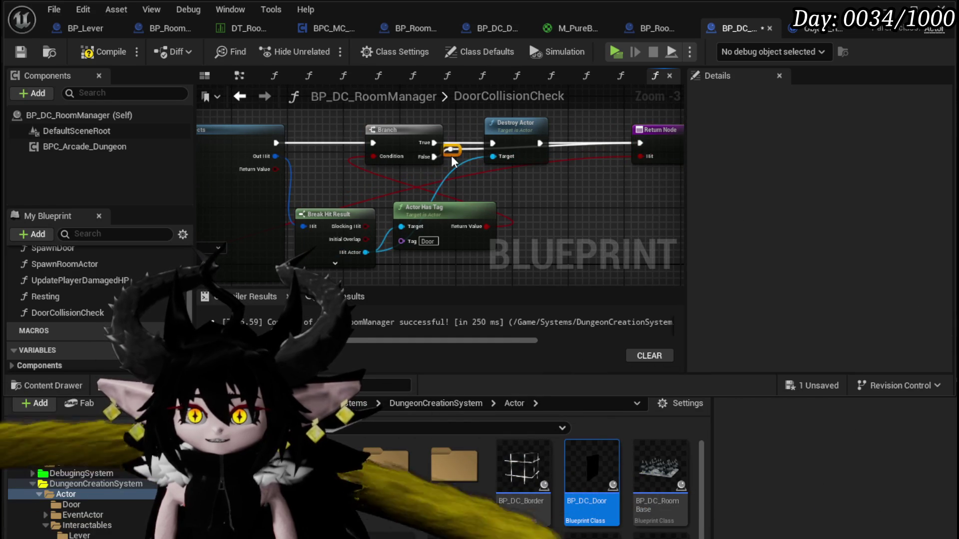
left_click_drag(451, 156, 592, 157)
- Compile and save BP_DC_RoomManager, close the blueprint editor, and start a play session
scroll(407, 173, "down", 2)
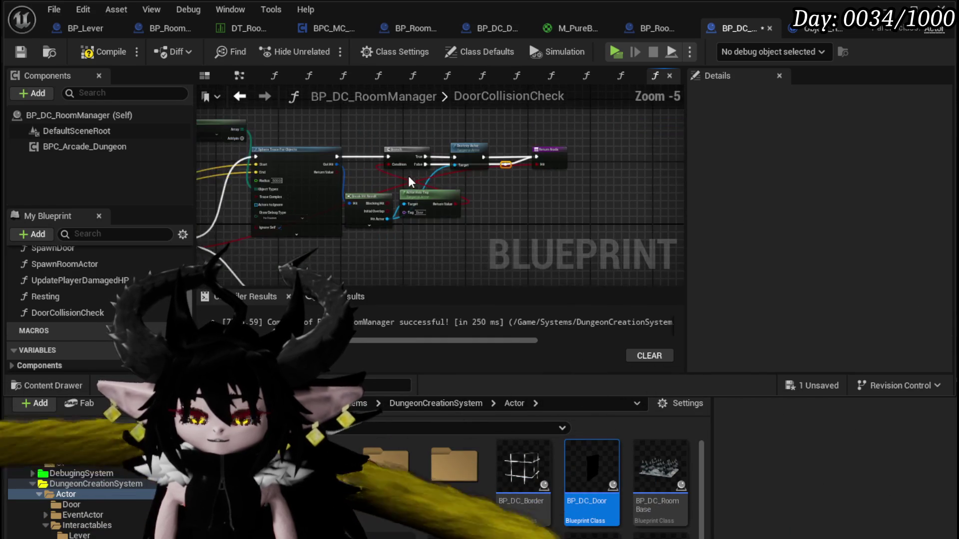
left_click(21, 52)
scroll(400, 182, "up", 3)
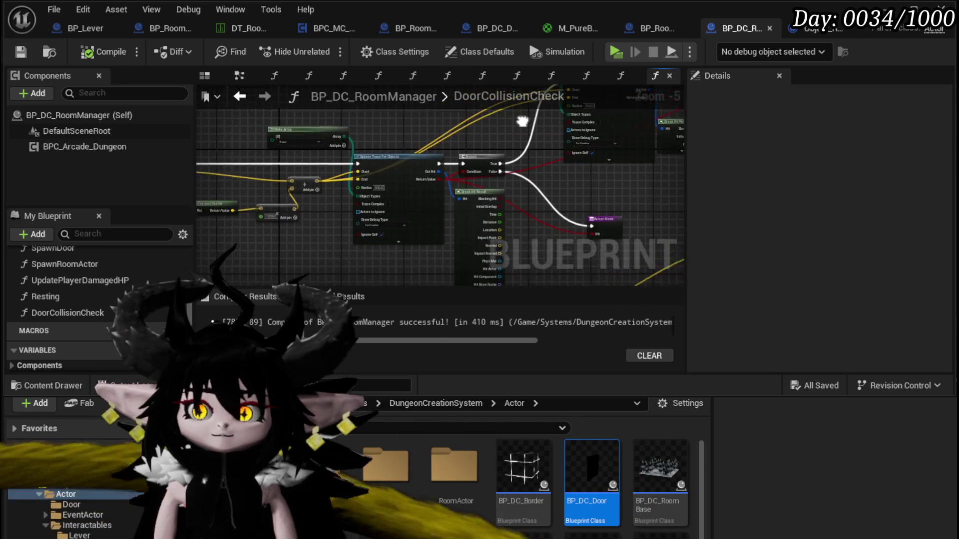
scroll(377, 219, "down", 3)
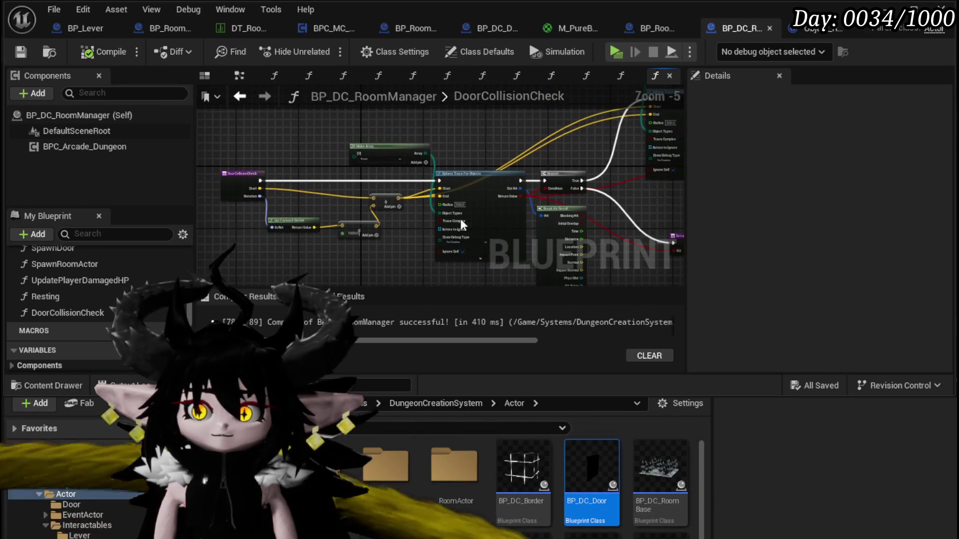
left_click(917, 5)
left_click(322, 49)
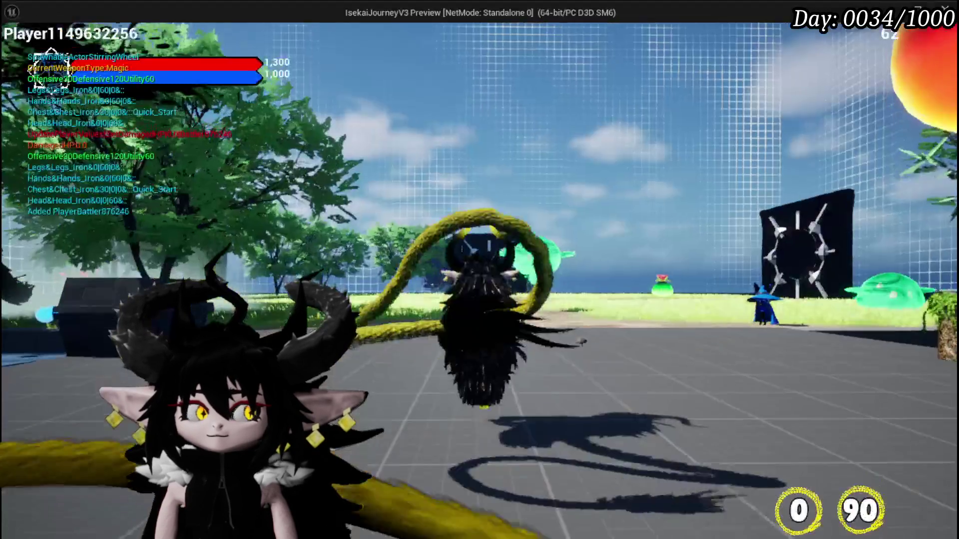
- Walk to the gate, travel through AncientForge, Smithy and MarketPlace, then stop the play session
key("w")
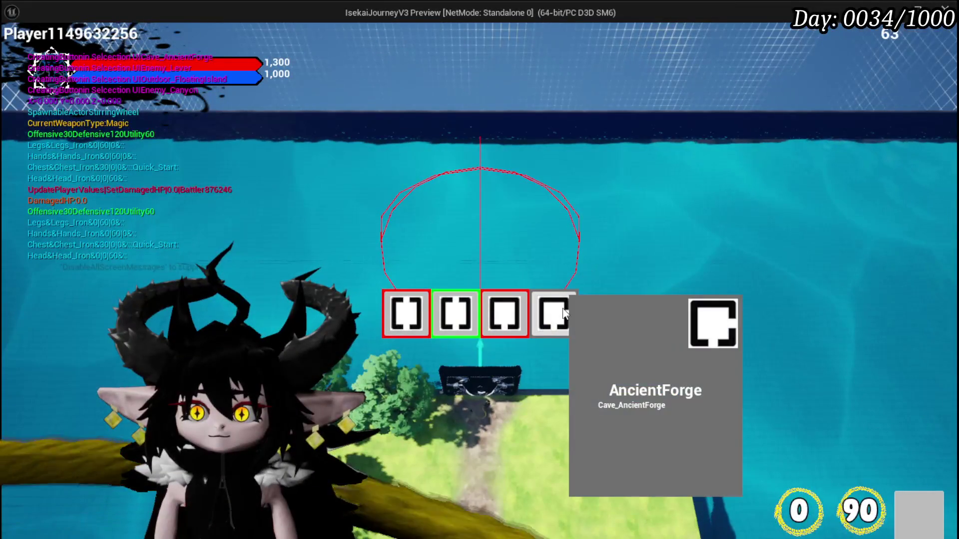
left_click(562, 311)
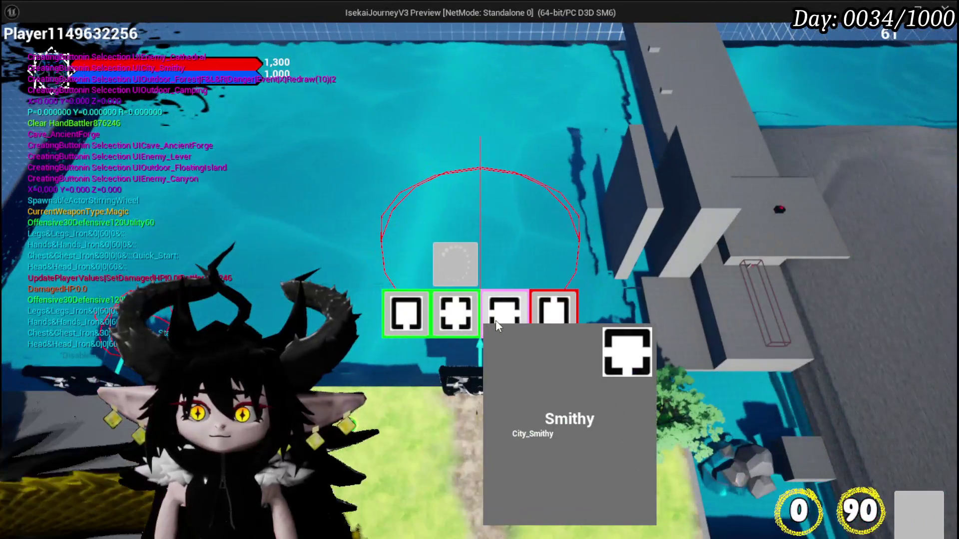
left_click(495, 320)
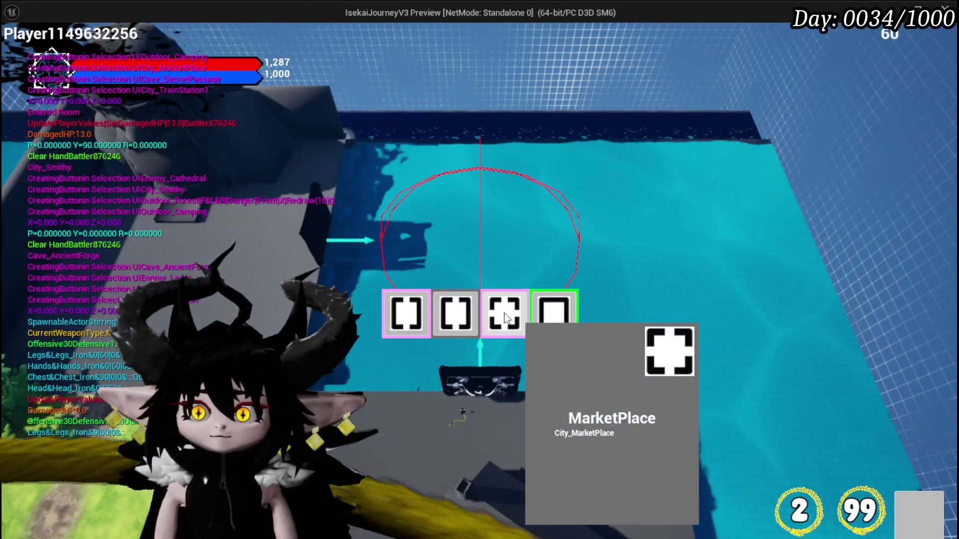
left_click(506, 315)
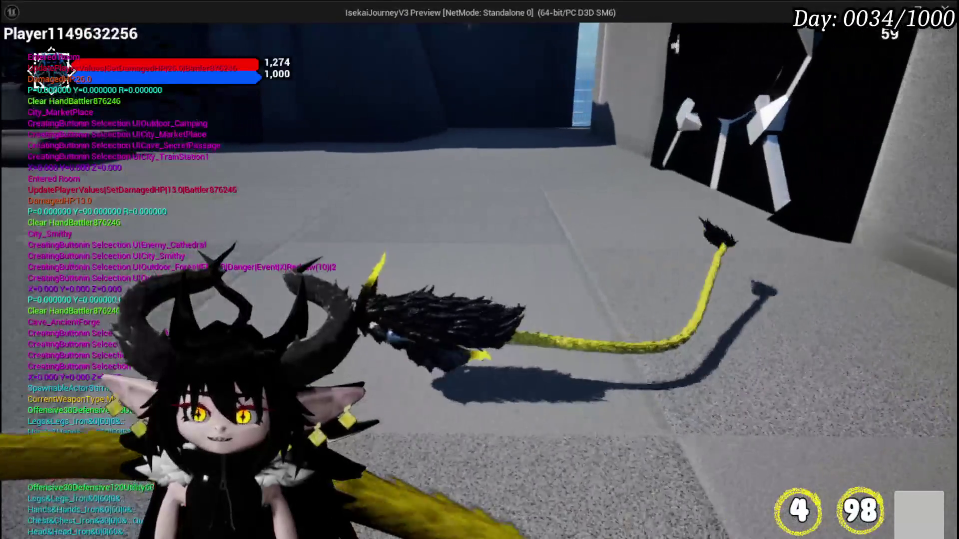
key("Escape")
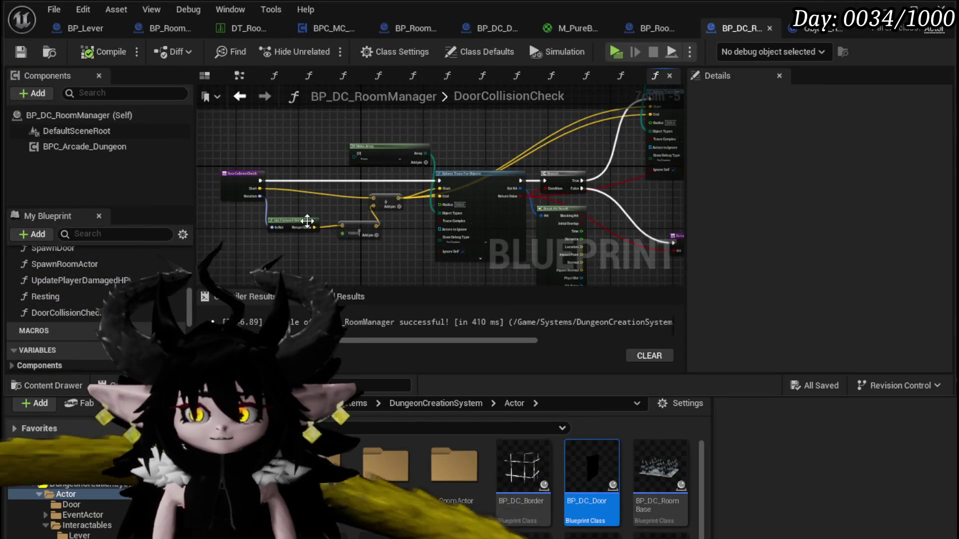
- Wire the function's Start value into the Sphere Trace's End pin, then launch another playtest
scroll(330, 231, "up", 1)
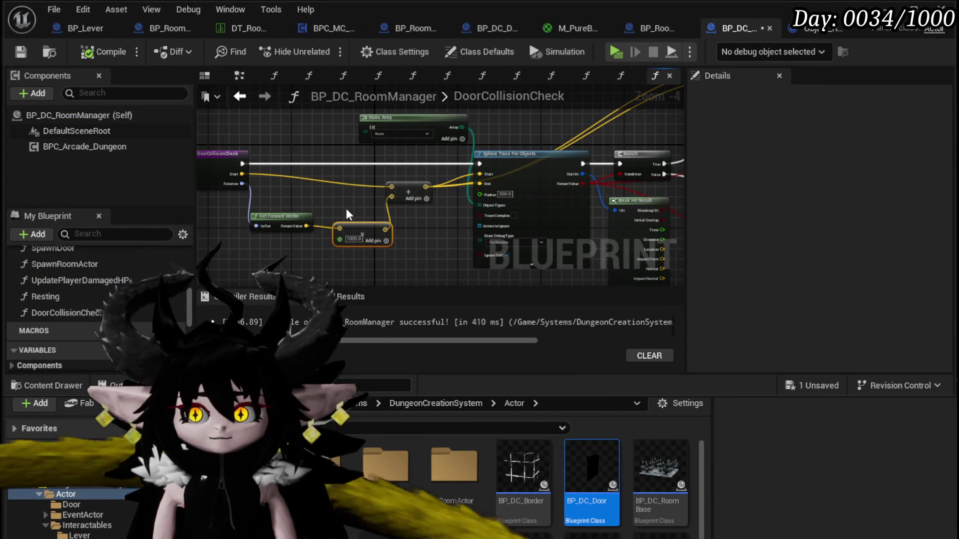
mouse_move(307, 226)
left_mouse_down()
mouse_move(396, 200)
mouse_move(676, 159)
mouse_move(349, 172)
mouse_move(385, 210)
left_mouse_up()
mouse_move(274, 208)
left_mouse_down()
mouse_move(314, 223)
mouse_move(423, 158)
left_mouse_up()
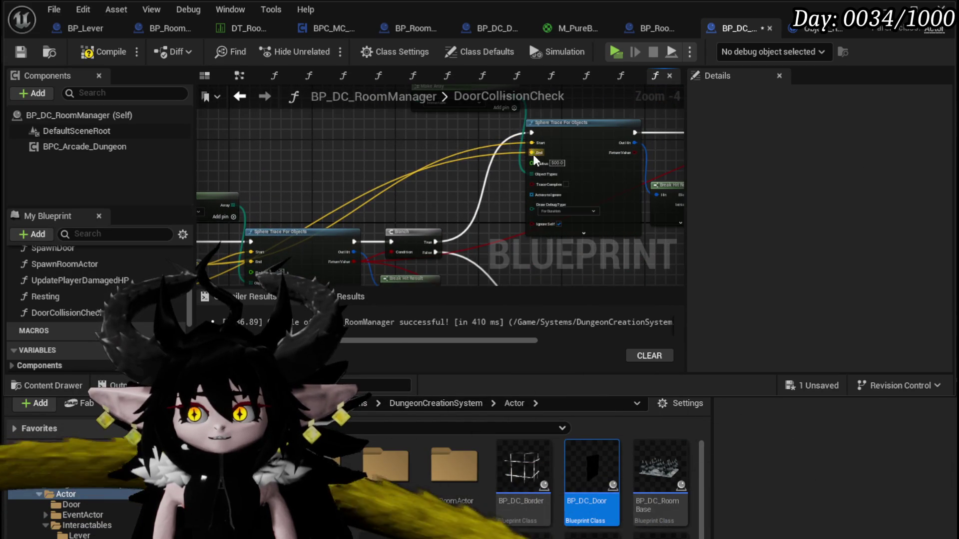
mouse_move(544, 160)
left_mouse_down()
mouse_move(515, 132)
mouse_move(537, 118)
left_mouse_up()
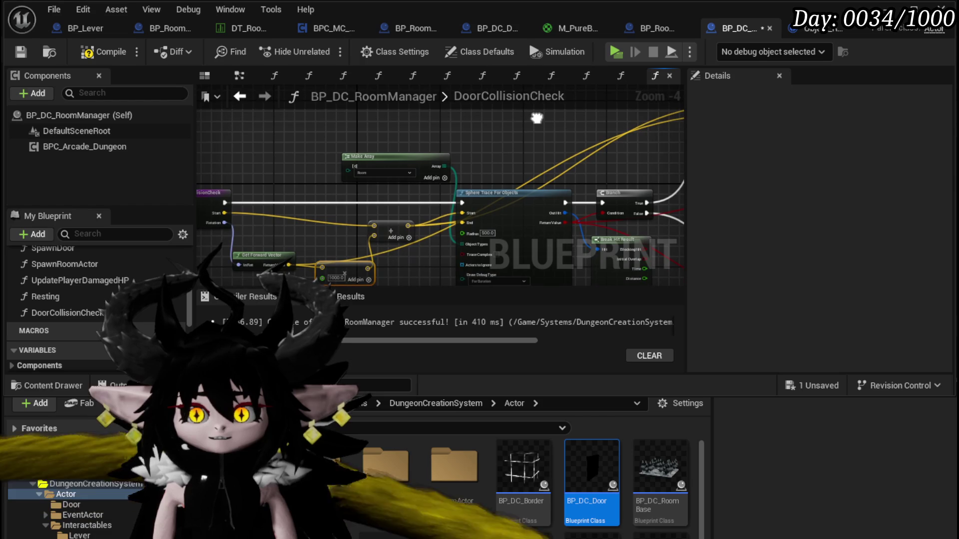
mouse_move(224, 215)
left_mouse_down()
mouse_move(738, 129)
mouse_move(316, 181)
mouse_move(555, 106)
mouse_move(467, 129)
left_mouse_up()
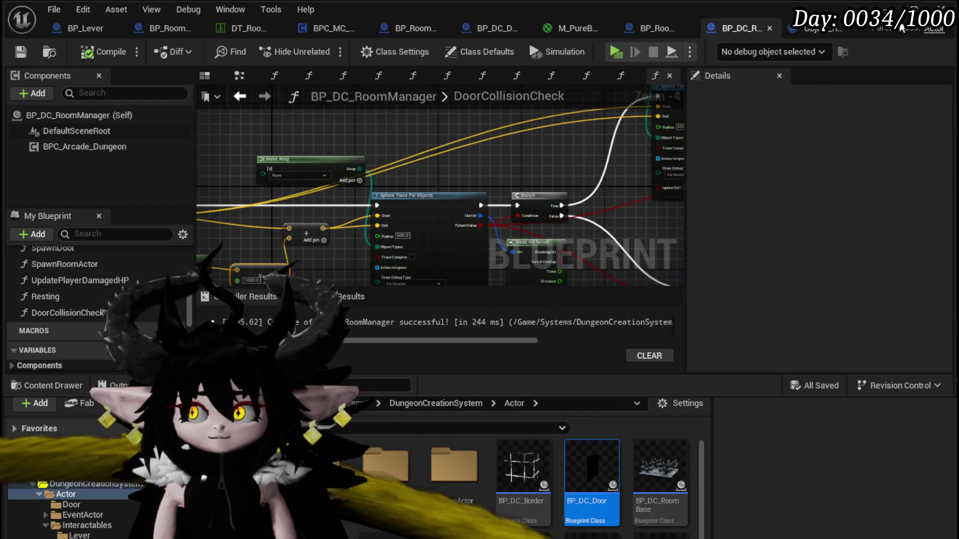
left_click(909, 33)
left_click(320, 49)
- Walk the character into the black gate, then stop the running preview
key("w")
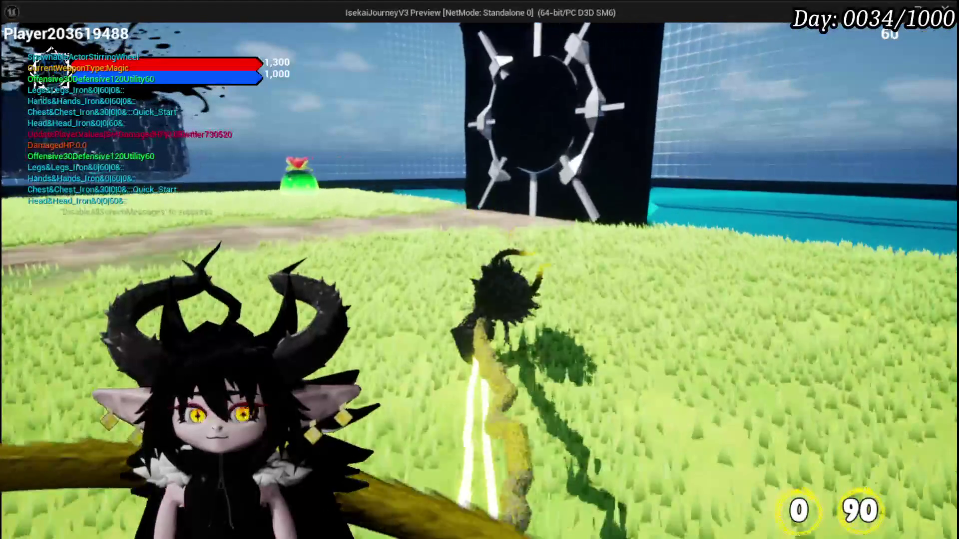
key("w")
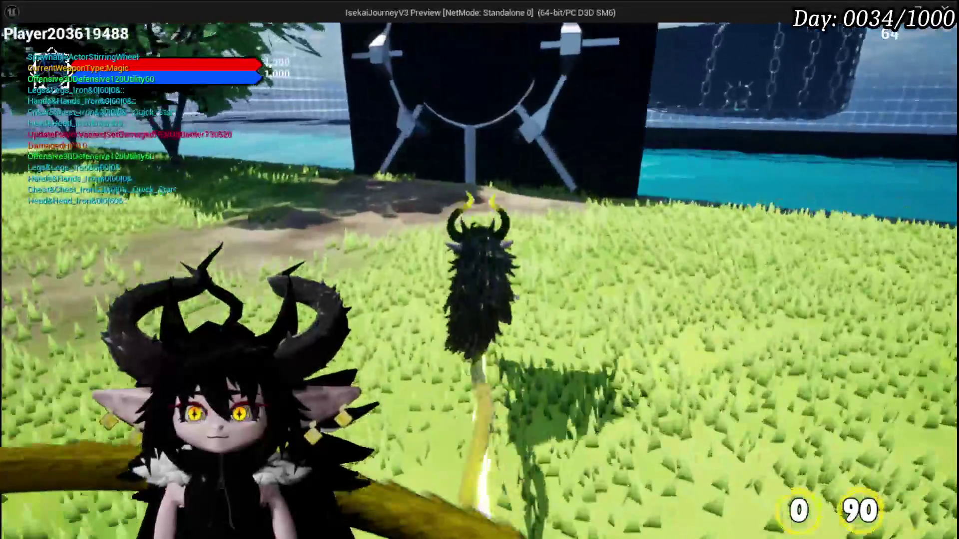
key("w")
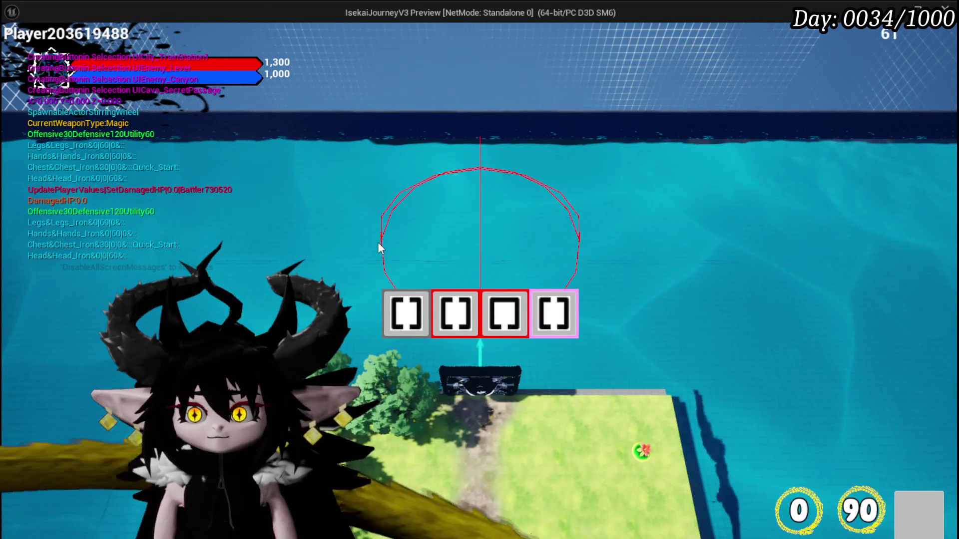
key("Escape")
- In a fresh standalone session, travel through Ancient Forge, Smithy and MarketPlace, then quit
key("ctrl+s")
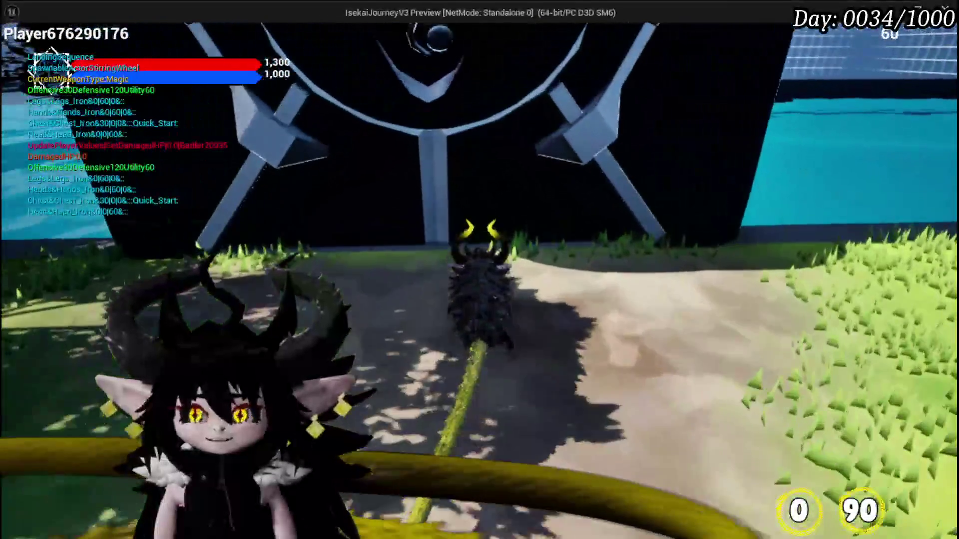
key("e")
left_click(459, 313)
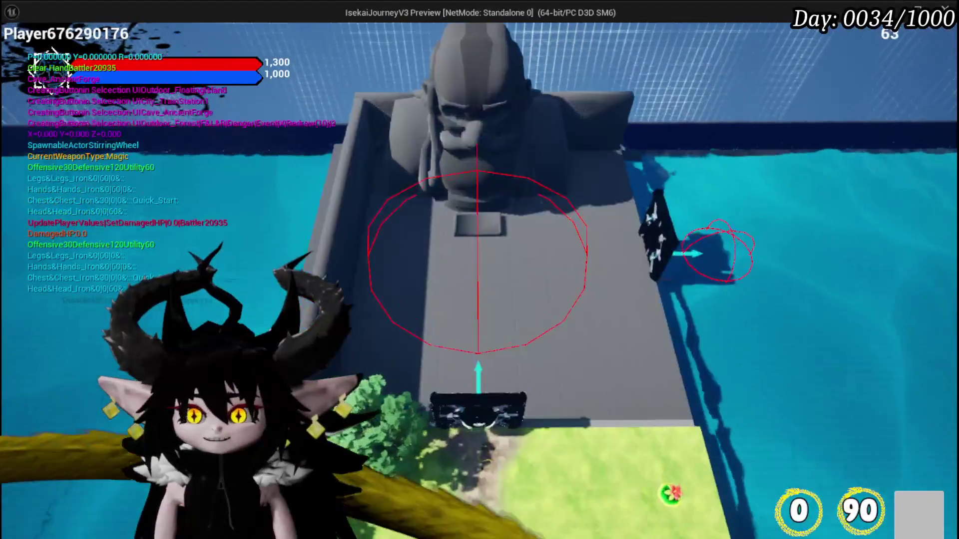
key("w")
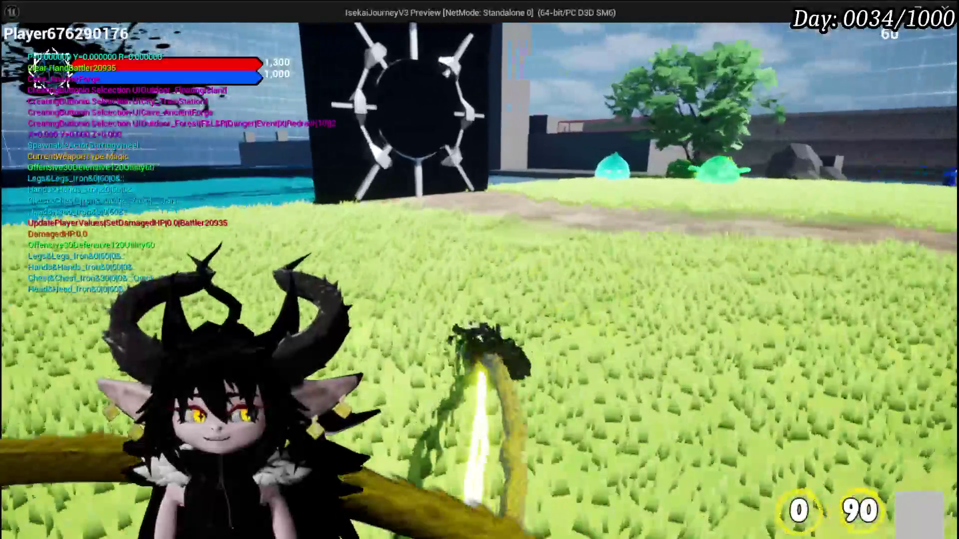
key("e")
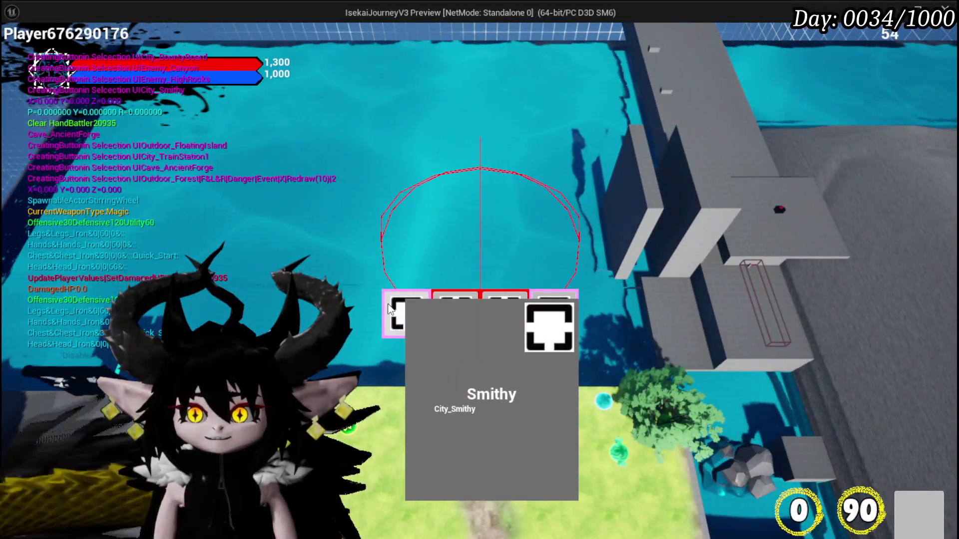
left_click(407, 310)
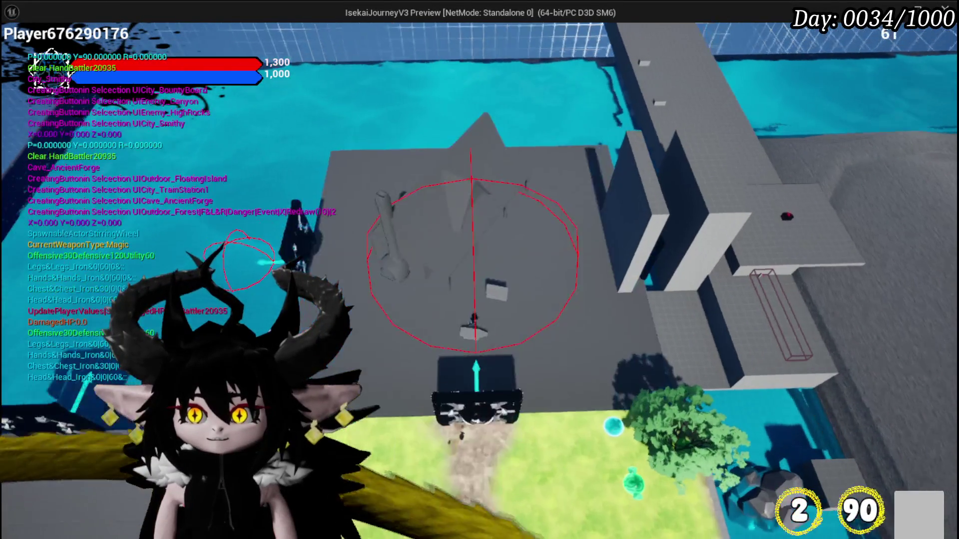
key("w")
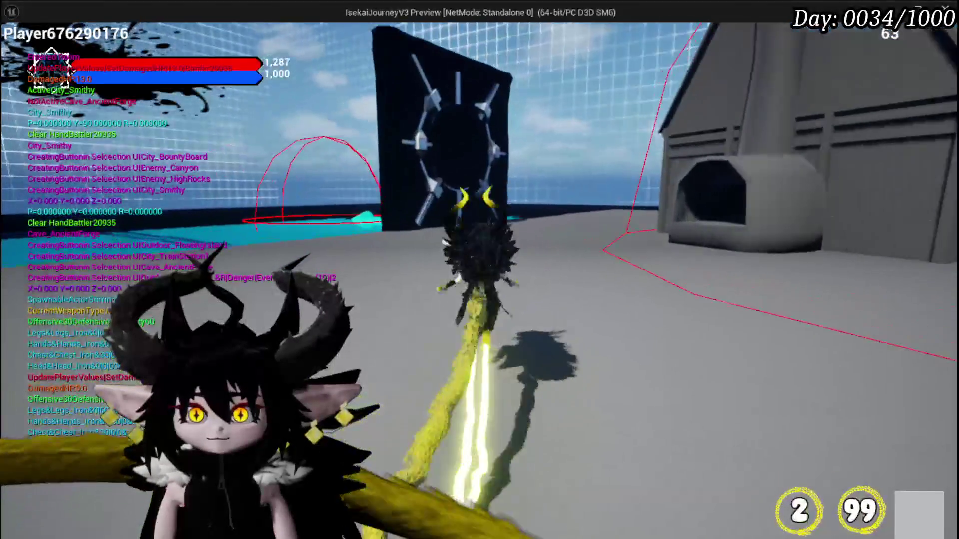
key("e")
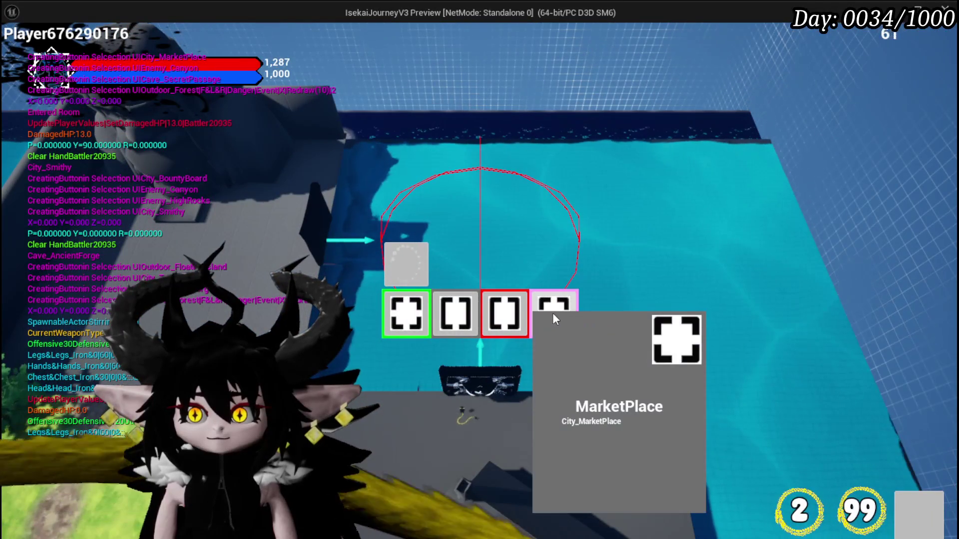
left_click(554, 320)
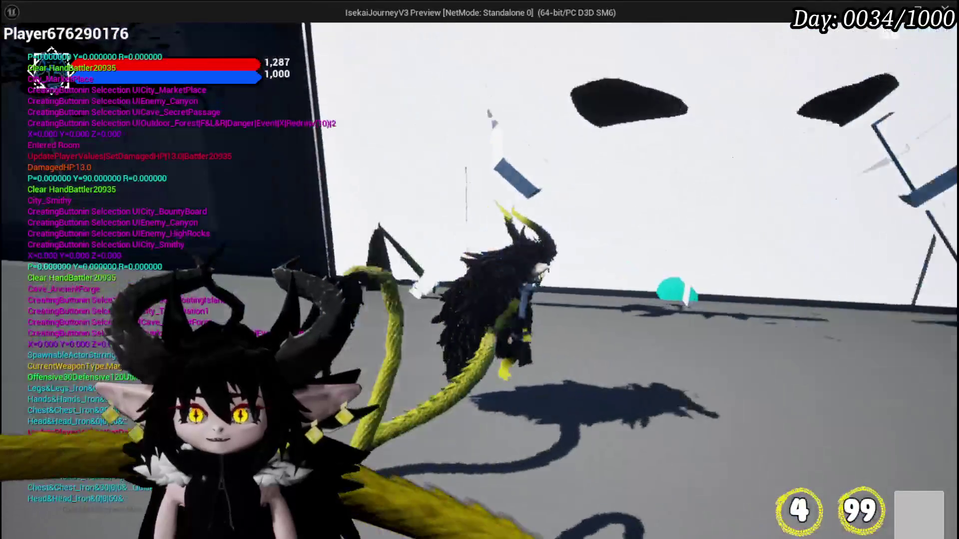
key("w")
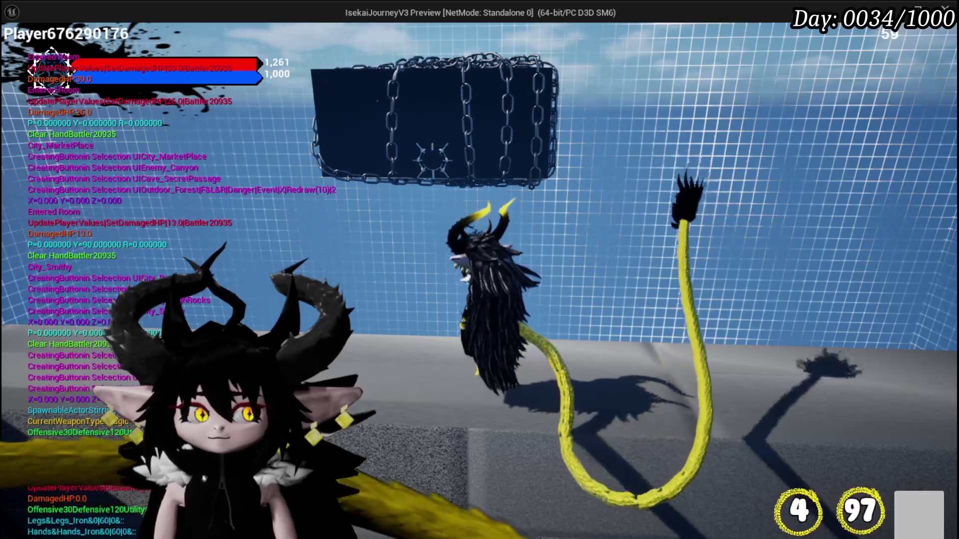
key("Escape")
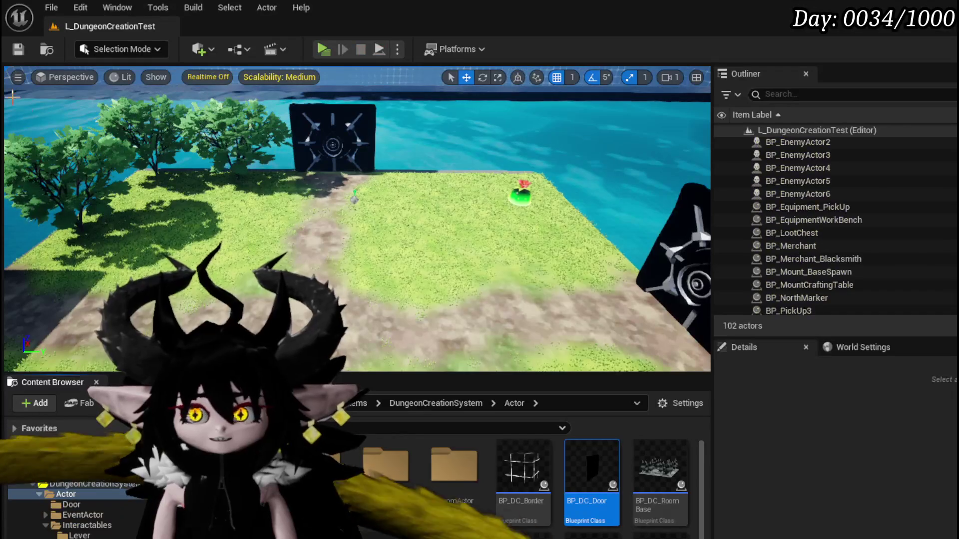
- Save the level and duplicate the BP_DC_Door blueprint in the Door folder
left_click(18, 50)
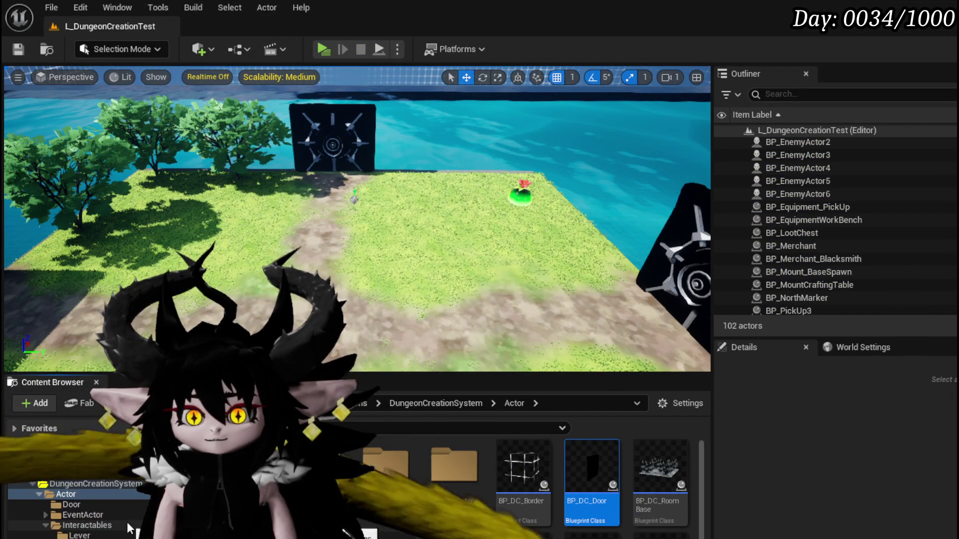
left_click(71, 504)
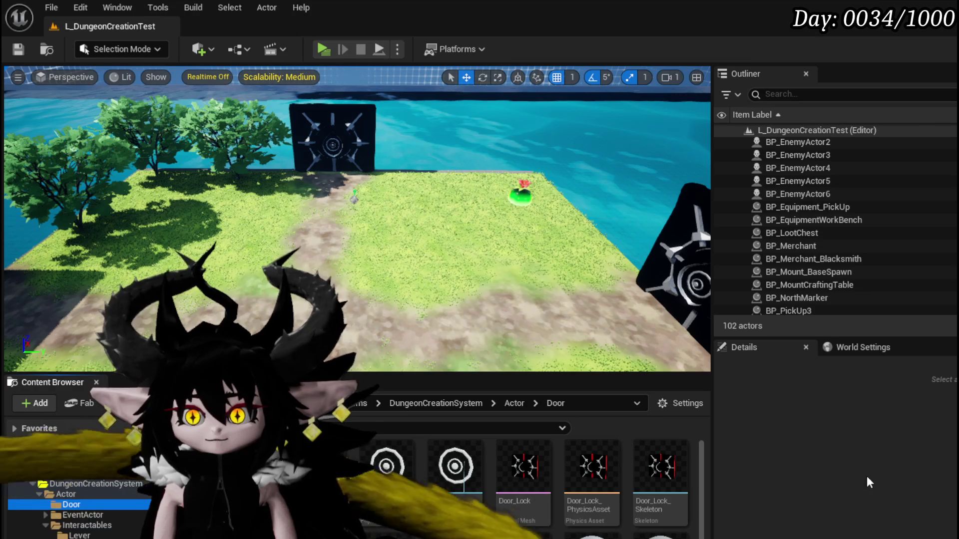
scroll(436, 507, "down", 3)
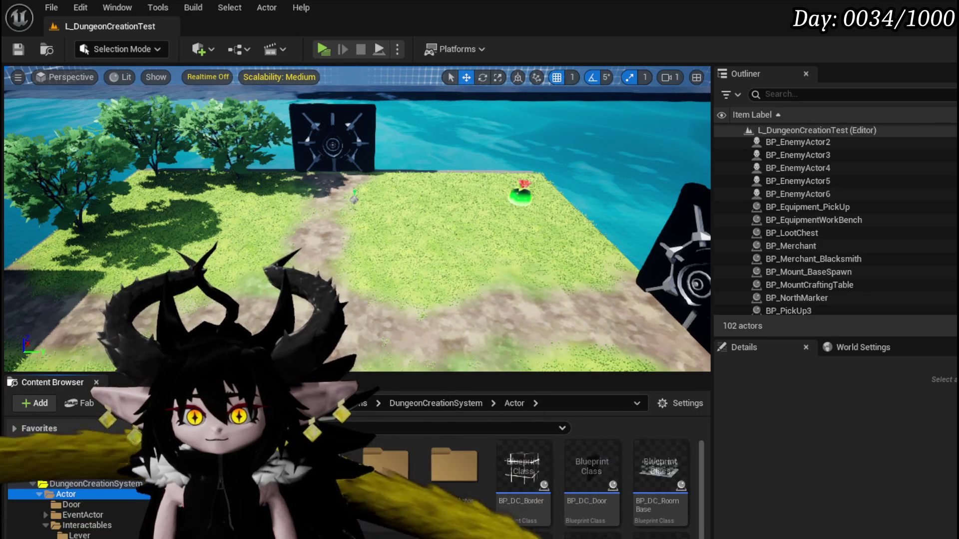
right_click(591, 473)
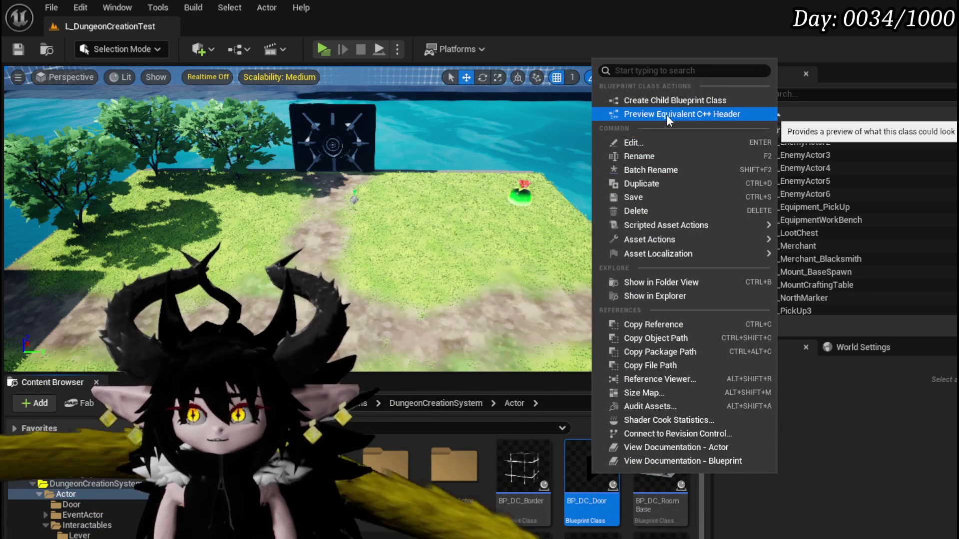
left_click(636, 184)
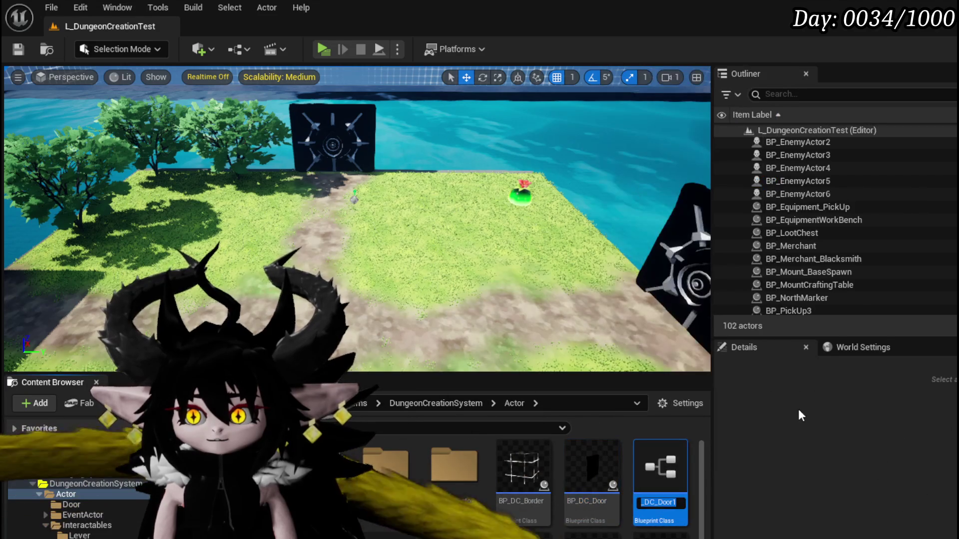
- Rename the copy to BP_DC_BossDoor, save it, and open it for editing
key("BackSpace")
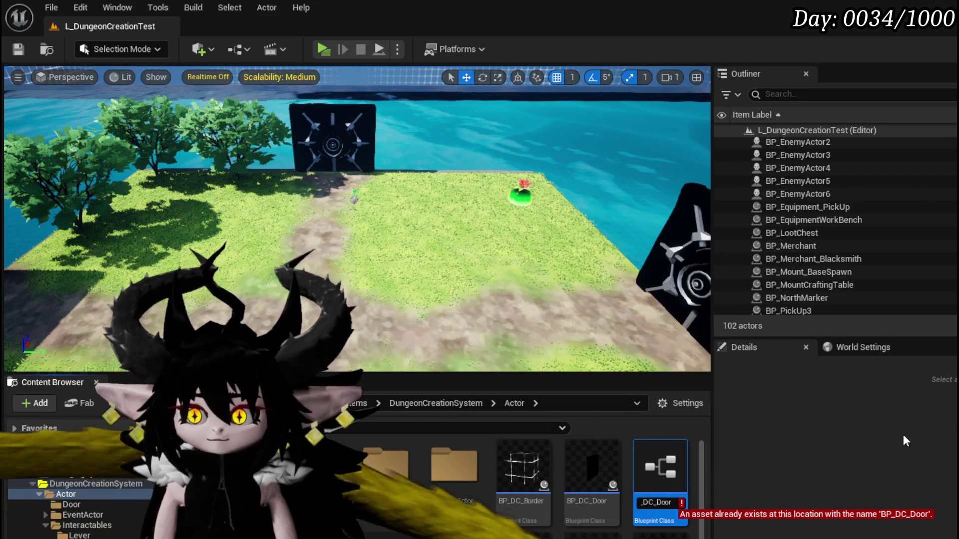
key("Left")
key("Left")
key("Left")
type("Bo")
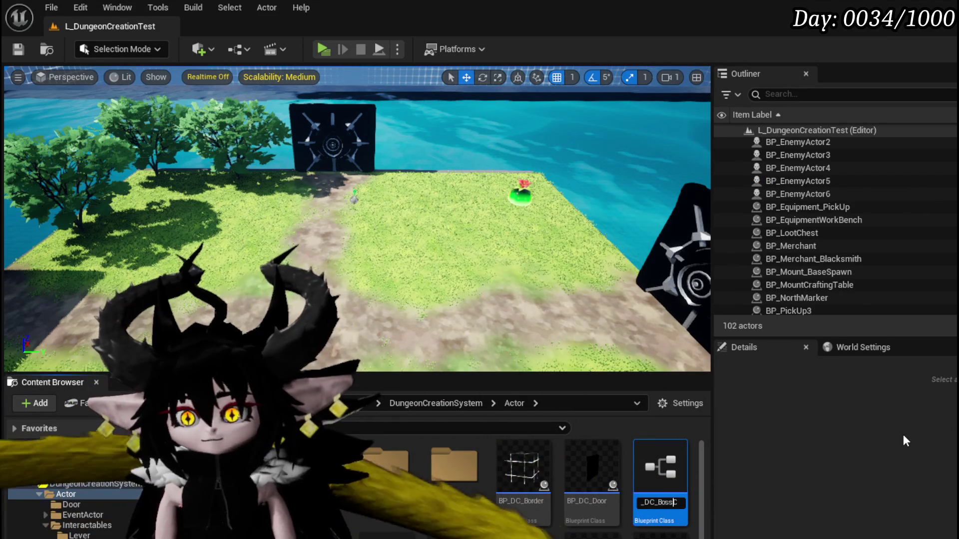
key("Return")
key("ctrl+shift+s")
left_click(741, 492)
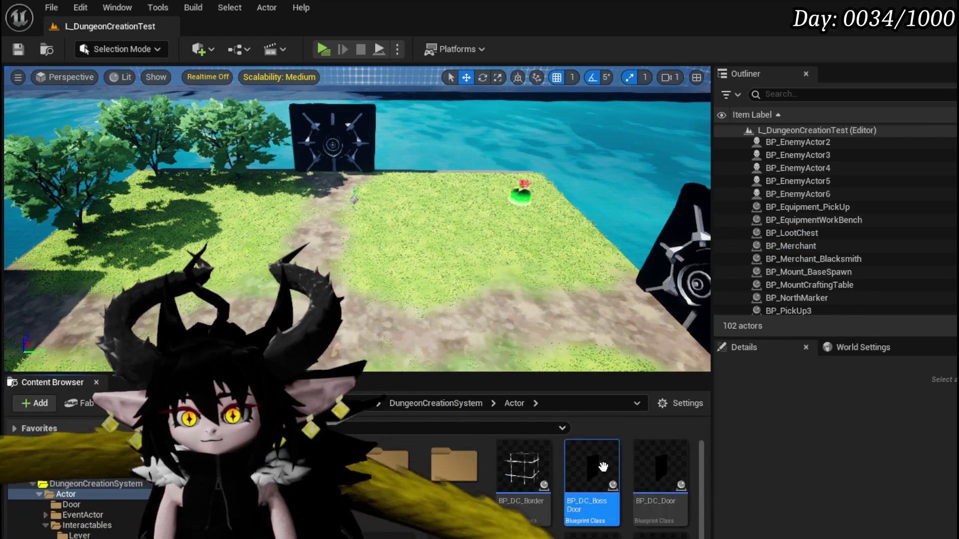
double_click(604, 467)
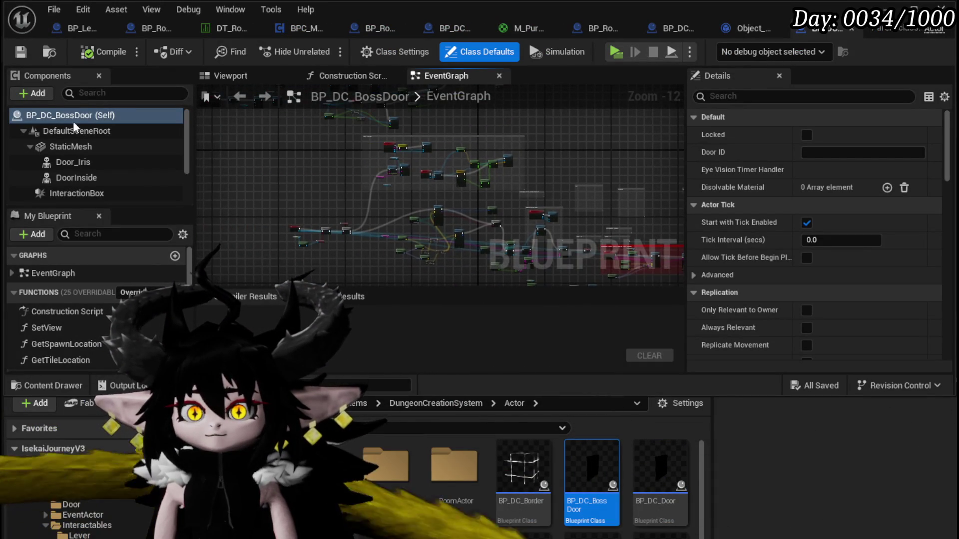
- Delete the Door entry from the Tags array in Class Defaults, then compile and save
left_click(375, 55)
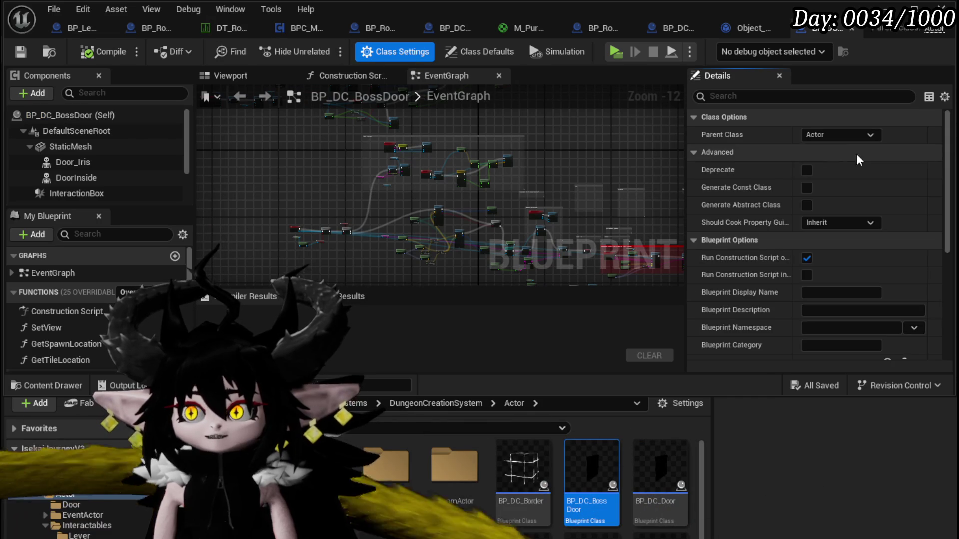
left_click(478, 53)
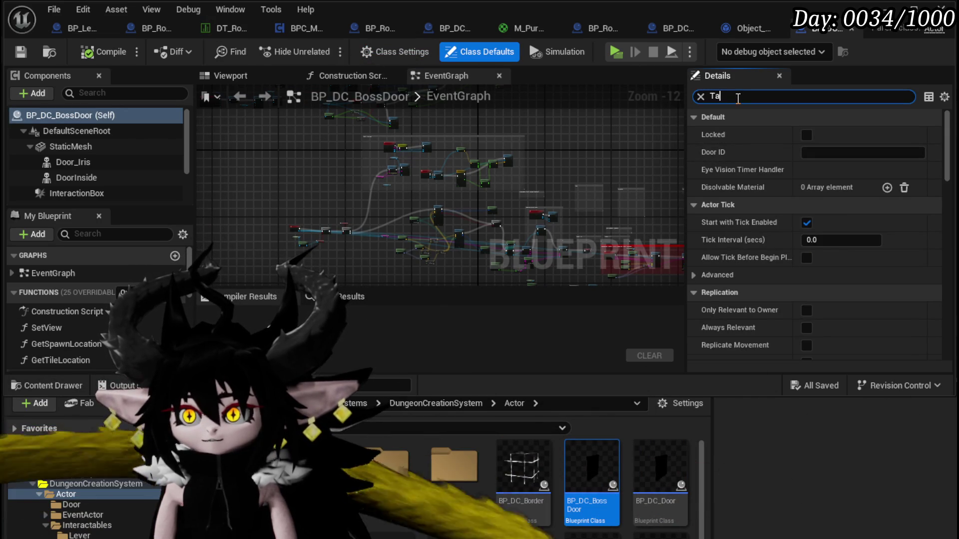
type("g")
left_click(876, 169)
left_click(832, 206)
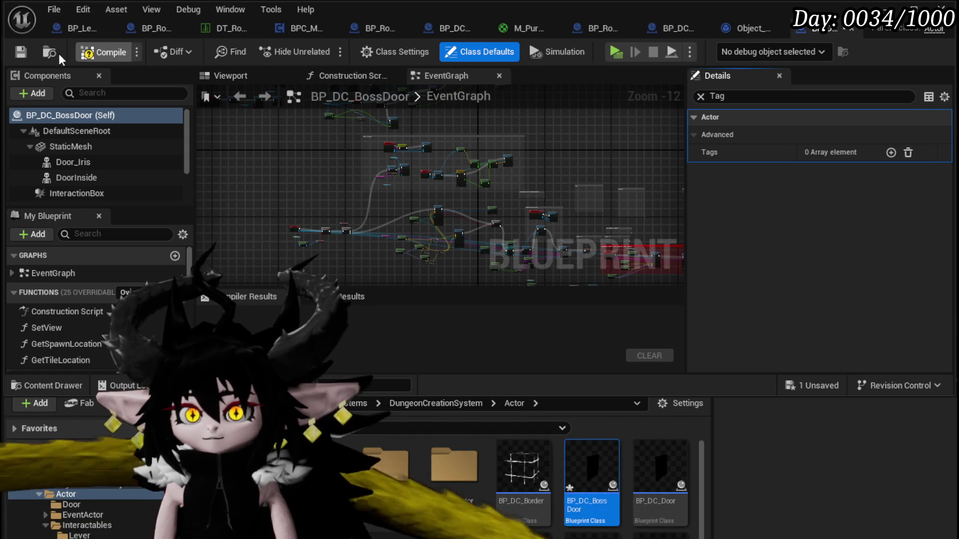
left_click(20, 55)
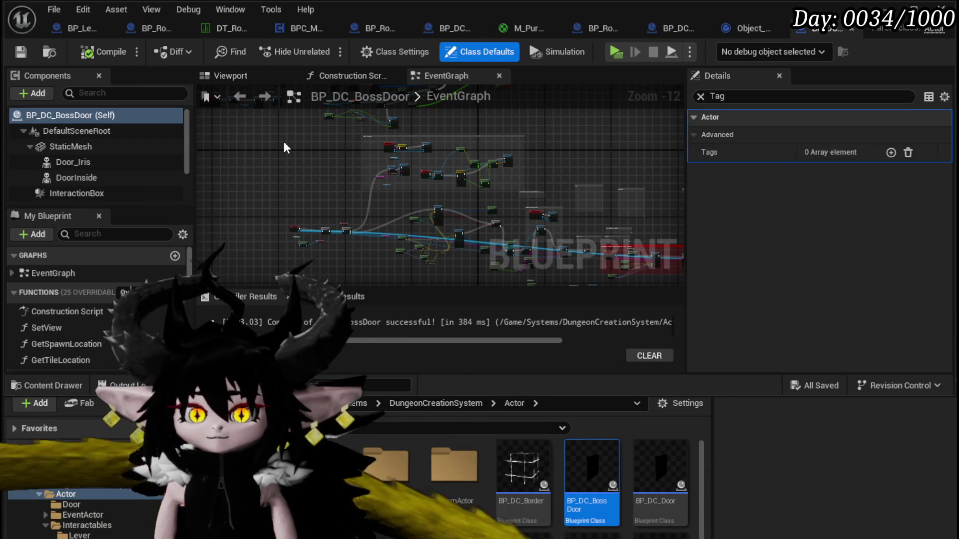
- Select the Door_Iris component and clear the Details search filter
left_click(91, 162)
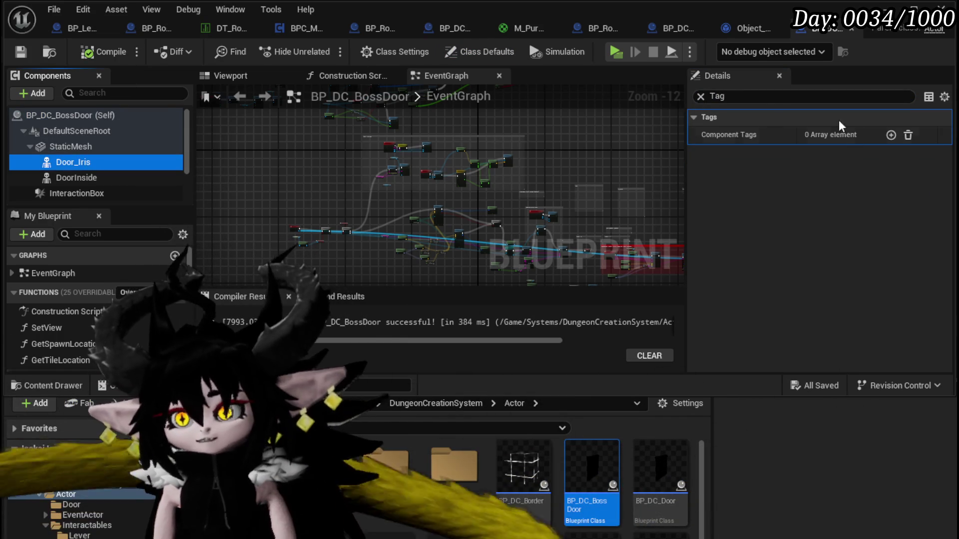
left_click(701, 96)
scroll(824, 225, "down", 10)
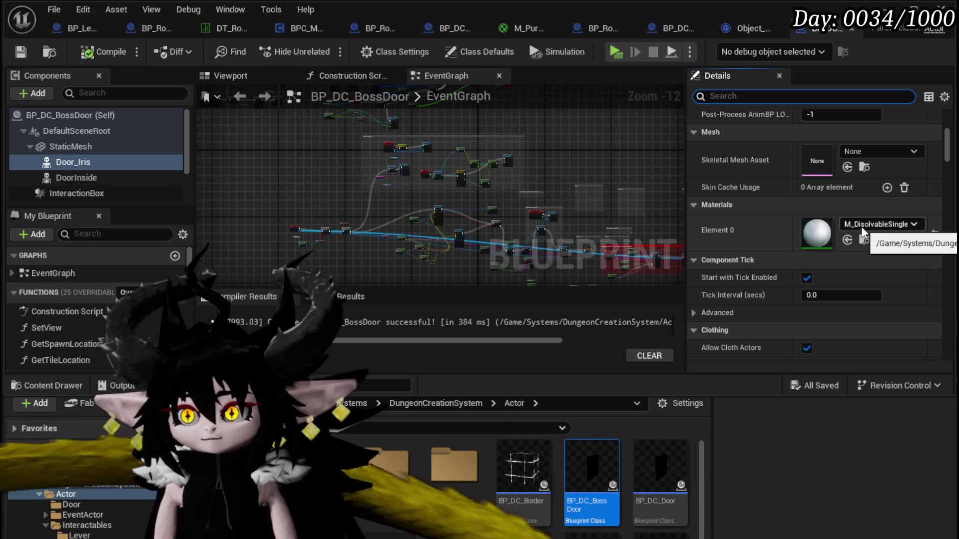
- Apply the red material to DoorInside Elements 0, 2, 4 and Door_Iris Element 0, then compile
left_click(80, 176)
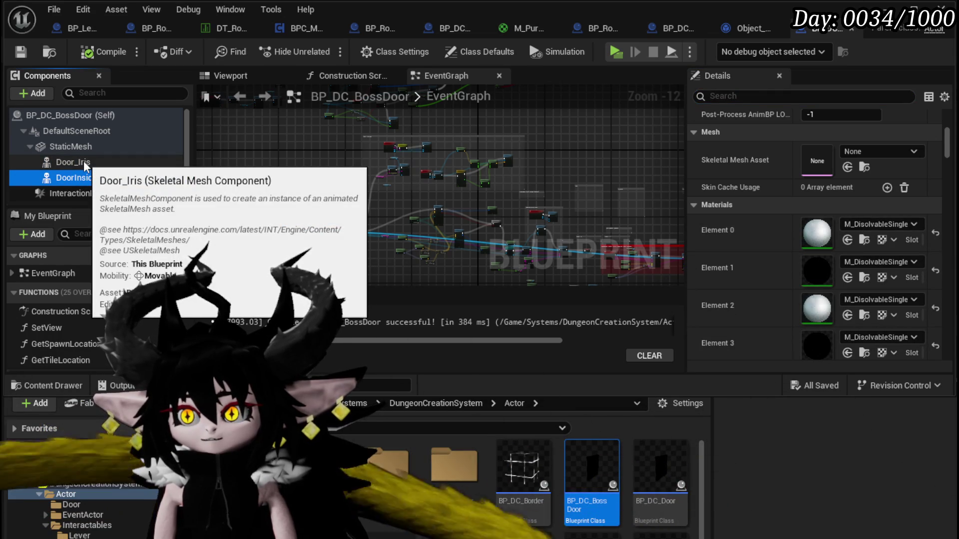
left_click(864, 241)
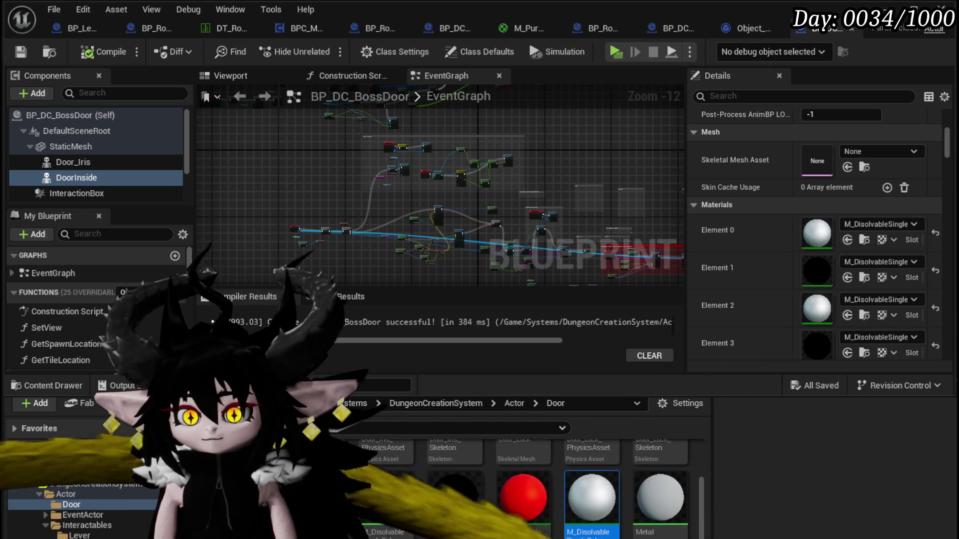
mouse_move(512, 519)
left_mouse_down()
mouse_move(827, 338)
mouse_move(817, 308)
left_mouse_up()
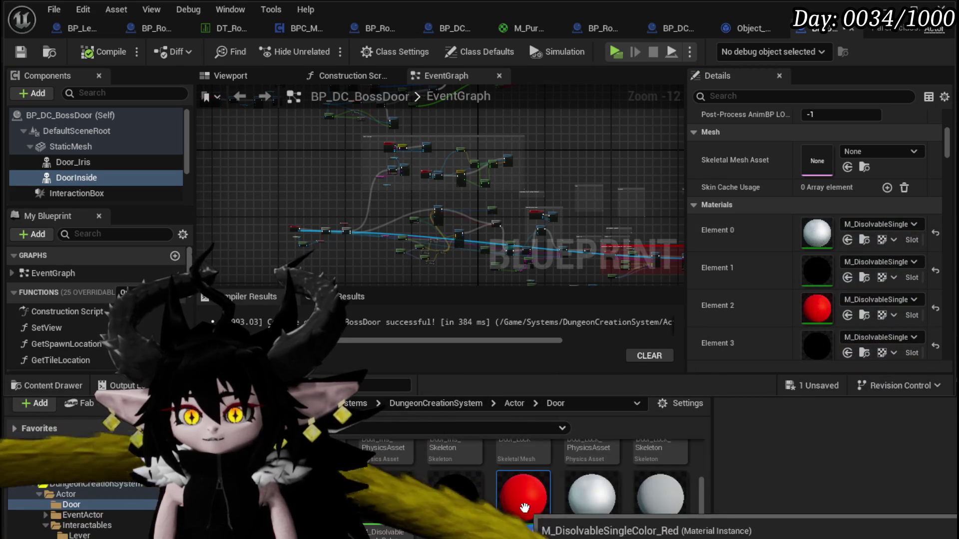
left_click_drag(521, 525, 817, 233)
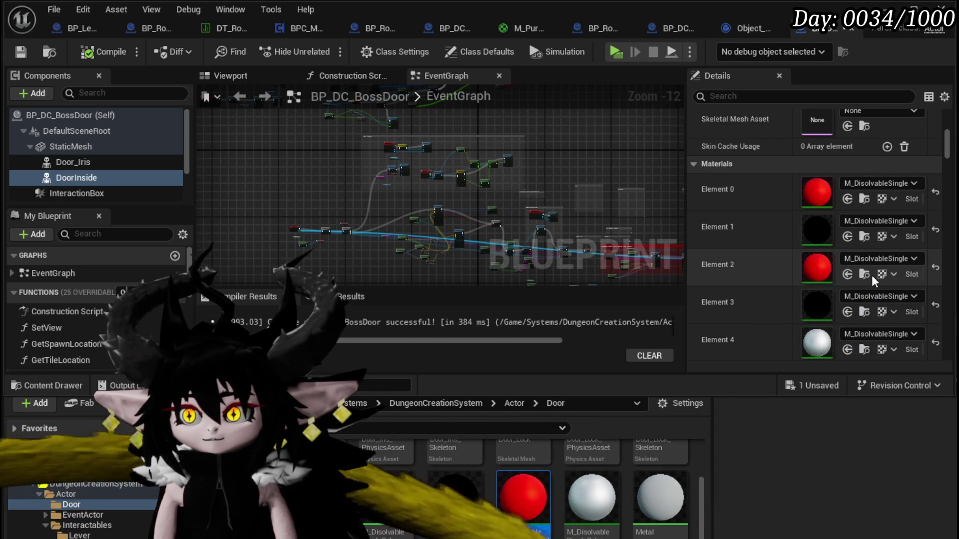
left_click_drag(539, 483, 841, 282)
left_click(73, 162)
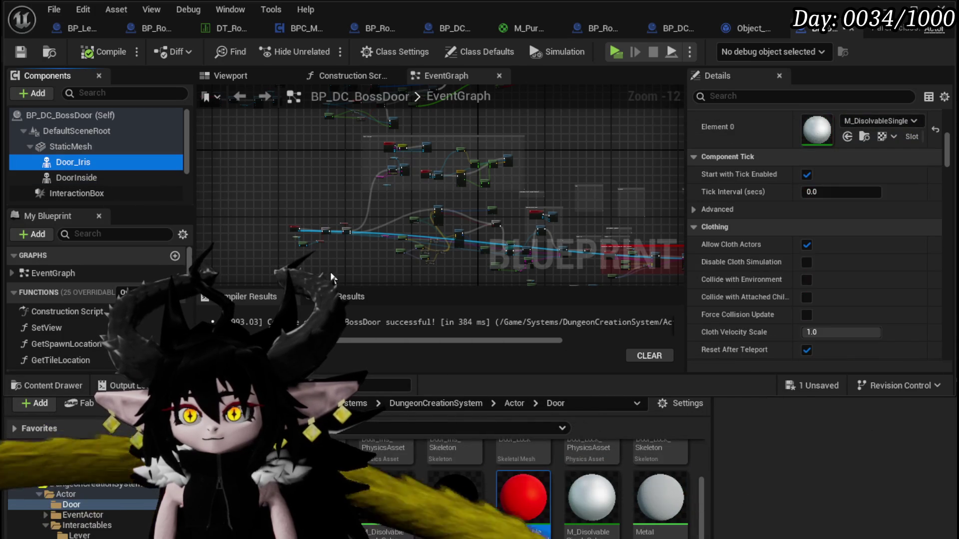
mouse_move(523, 509)
left_mouse_down()
mouse_move(621, 454)
mouse_move(682, 253)
mouse_move(817, 224)
left_mouse_up()
left_click(15, 54)
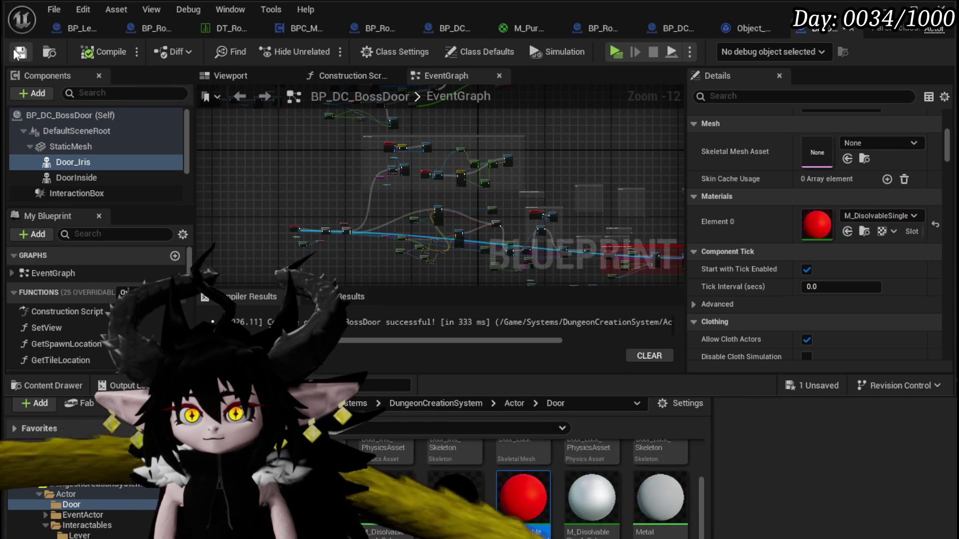
- Inspect the boss door in the 3D preview and copy Element 0's red material
left_click(220, 75)
mouse_move(415, 190)
left_mouse_down()
mouse_move(449, 189)
mouse_move(449, 170)
mouse_move(445, 177)
left_mouse_up()
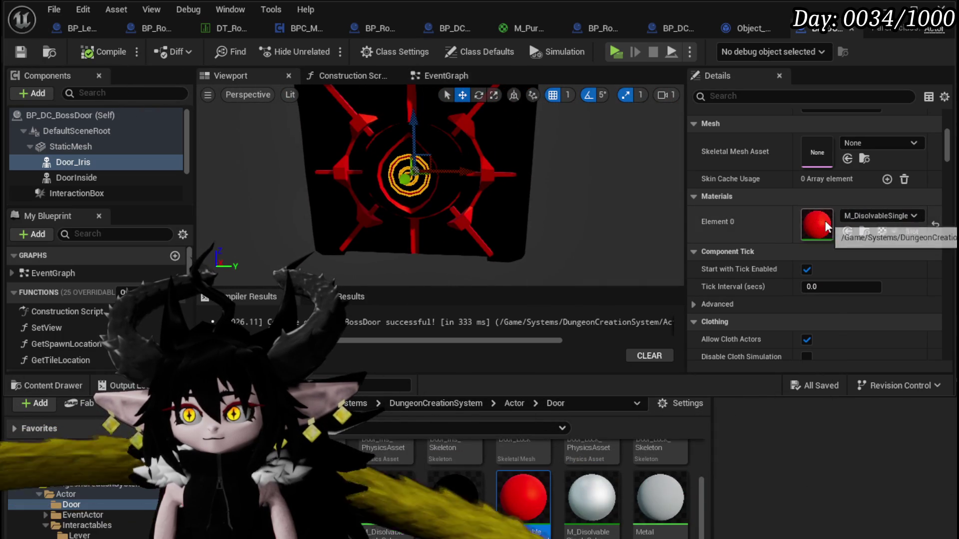
right_click(827, 228)
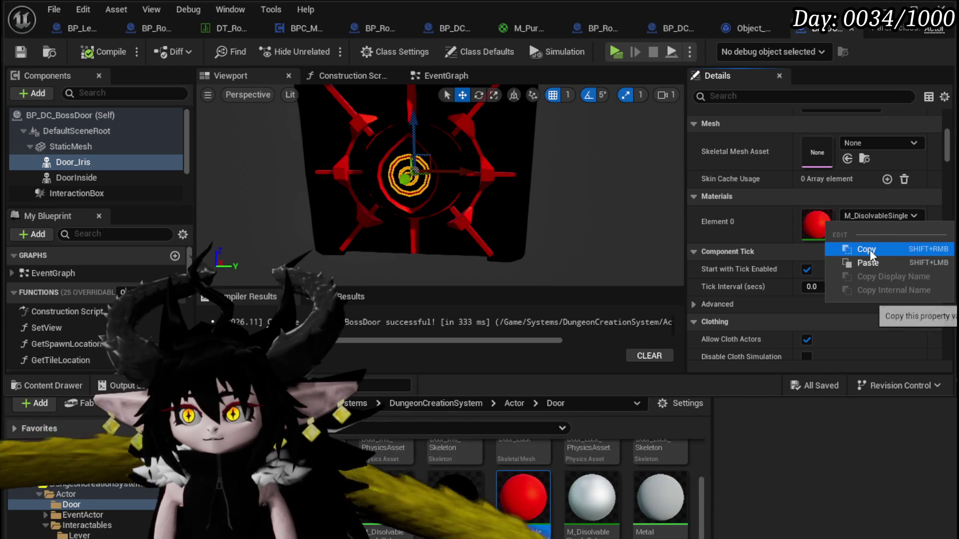
left_click(866, 250)
key("alt+Tab")
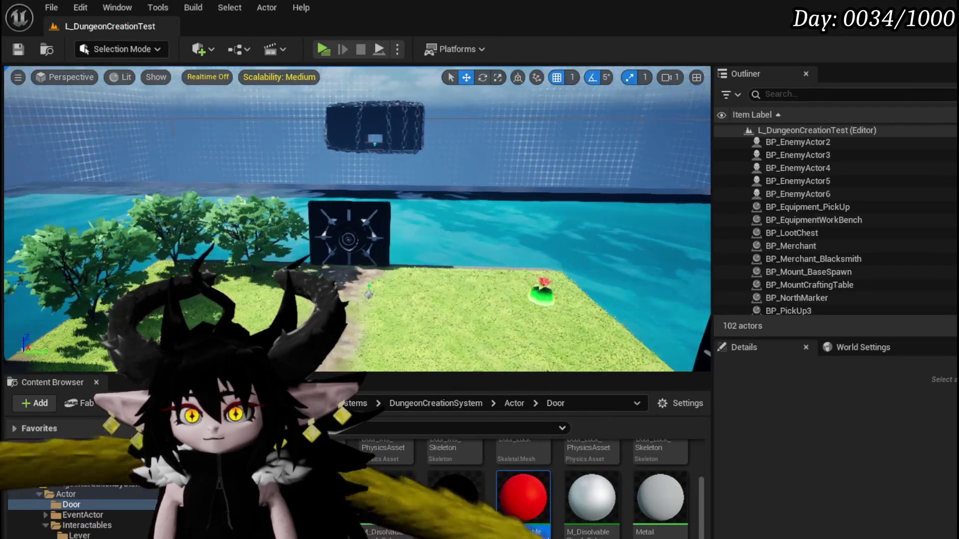
- Paste the copied red material into Element 1 of BP_Room_FinalBoss's StaticMesh component
left_click(366, 109)
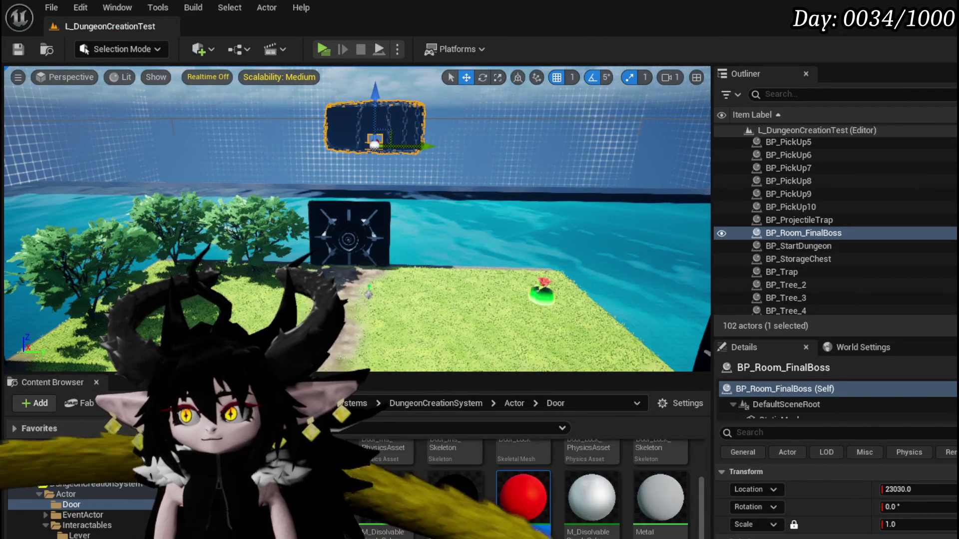
key("alt+Tab")
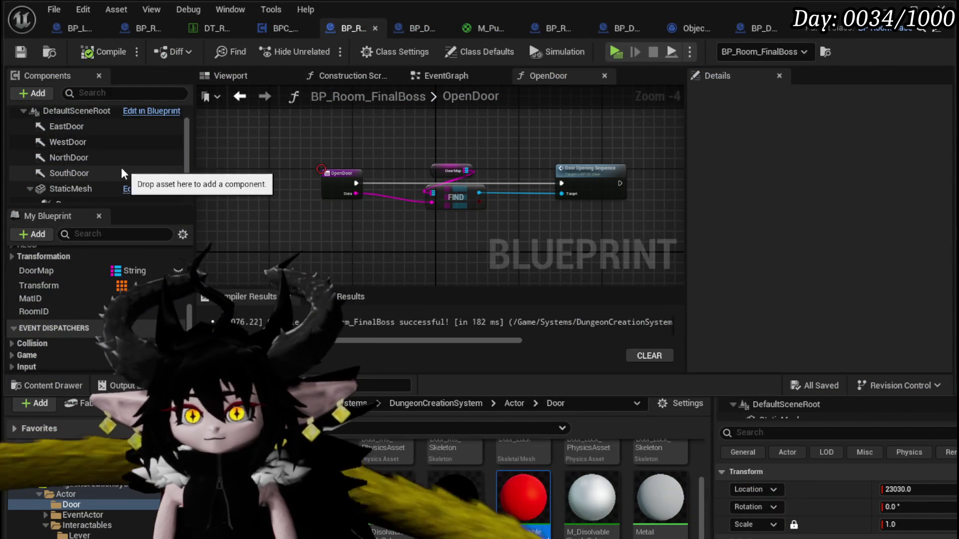
scroll(75, 188, "down", 1)
left_click(71, 147)
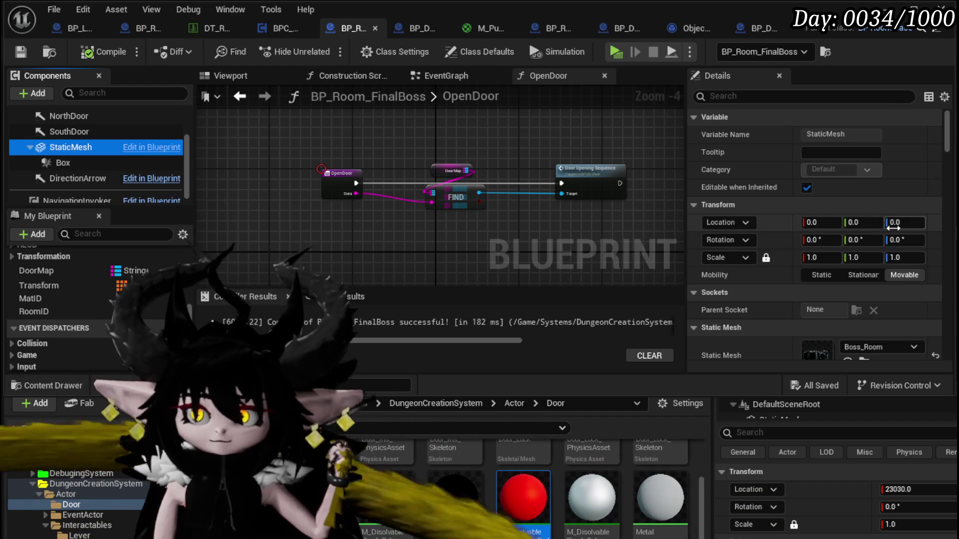
scroll(849, 240, "down", 5)
right_click(812, 269)
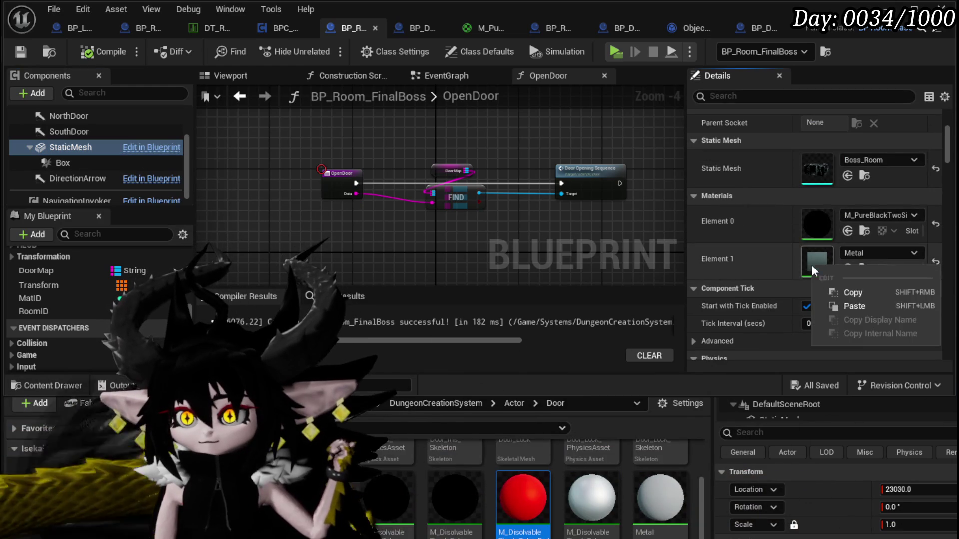
left_click(854, 306)
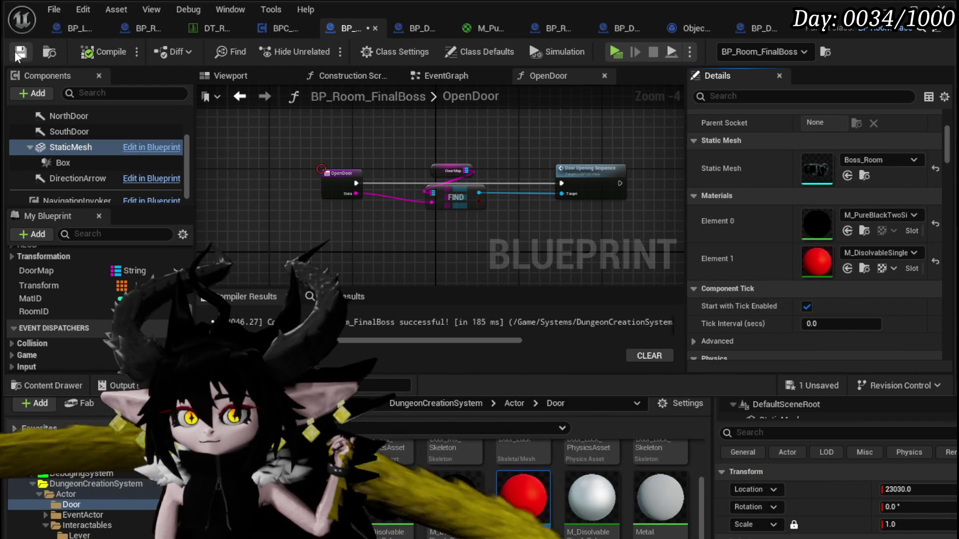
key("alt+Tab")
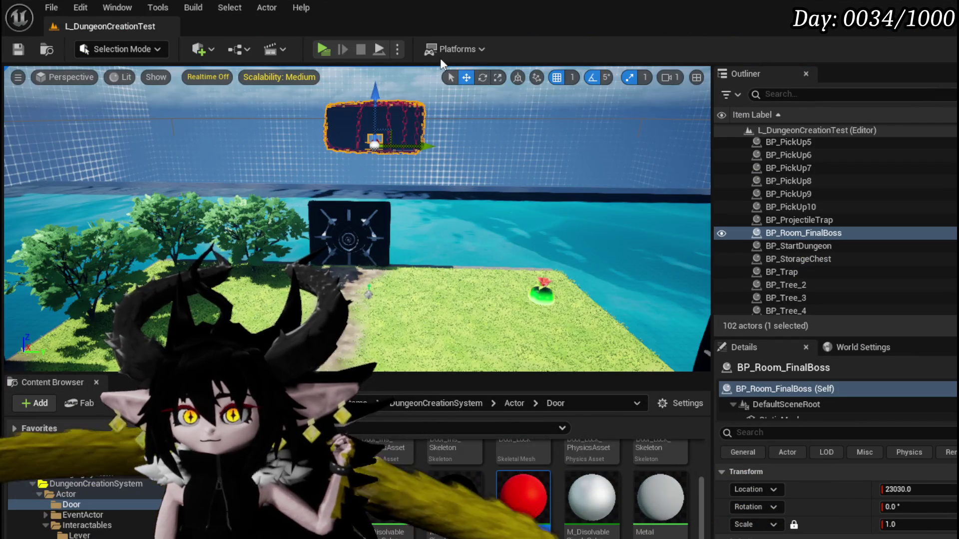
- Run a quick playtest toward the boss room, then save all modified assets
left_click(323, 47)
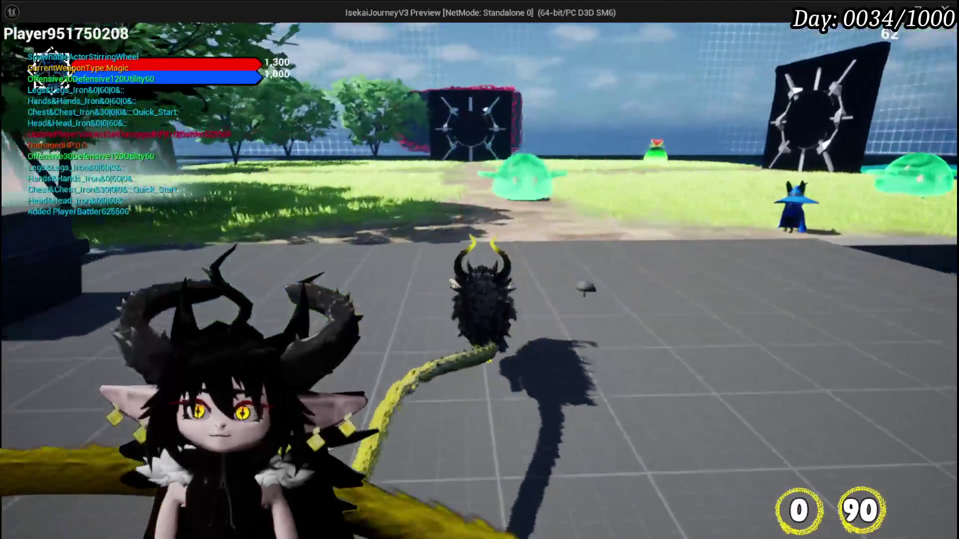
key("w")
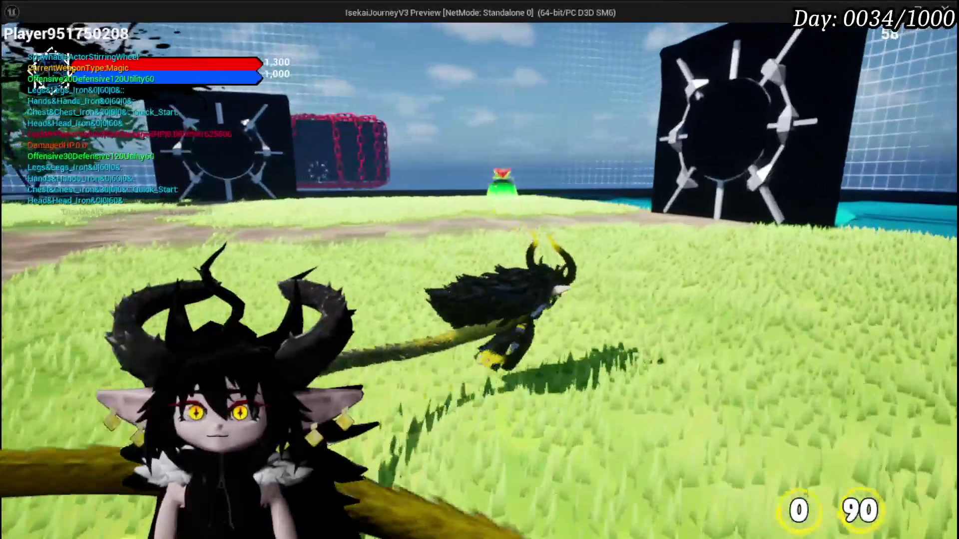
key("Escape")
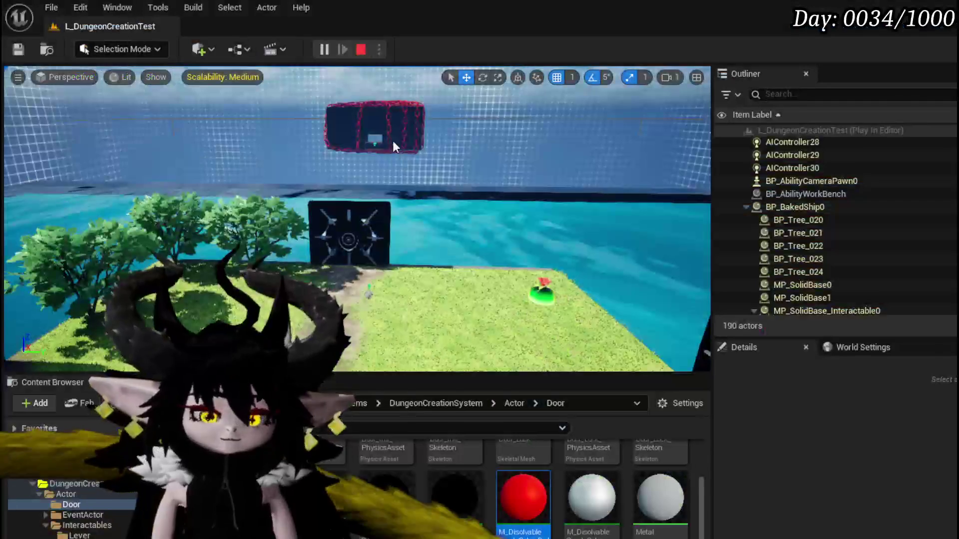
key("ctrl+s")
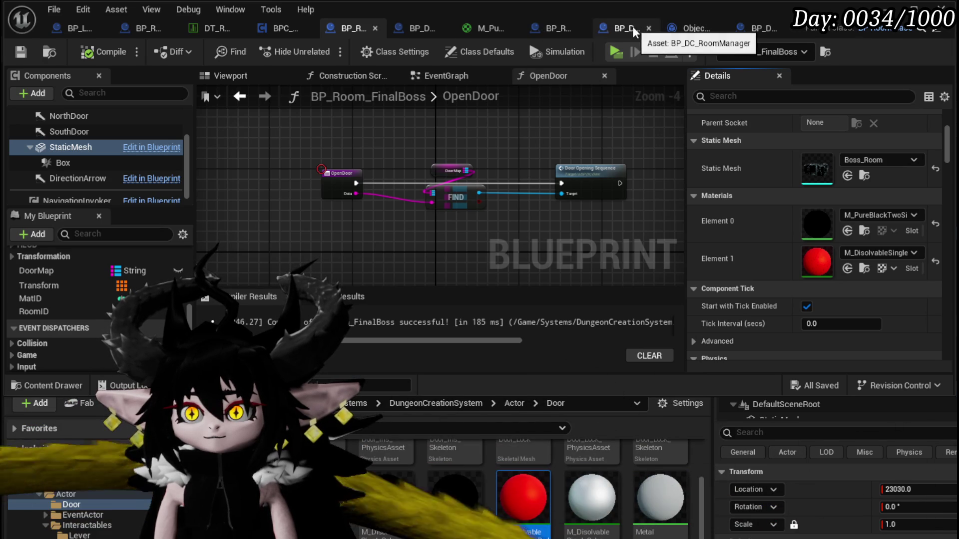
- Set the SpawnActor node's class in BP_Room_FinalBoss's EventGraph to BP_DC_BossDoor
left_click(420, 27)
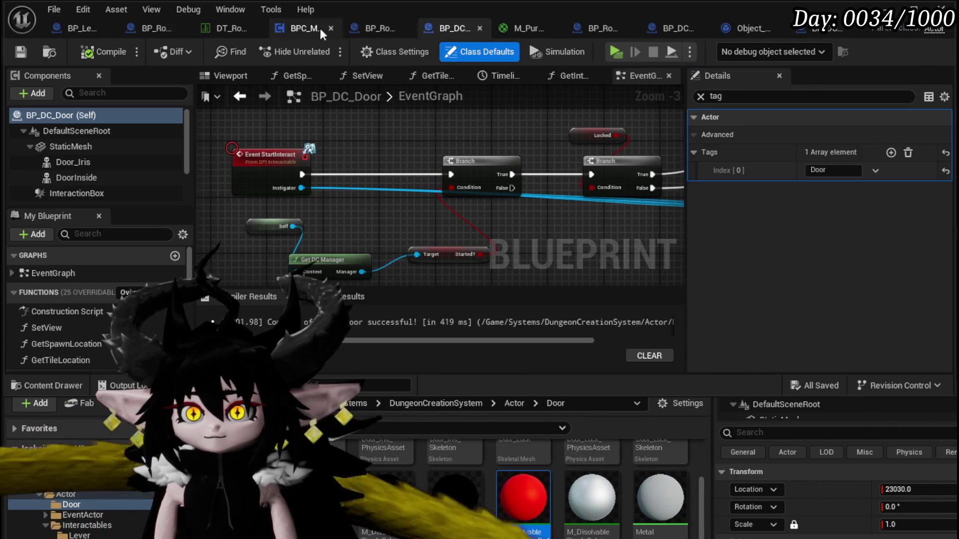
left_click(376, 26)
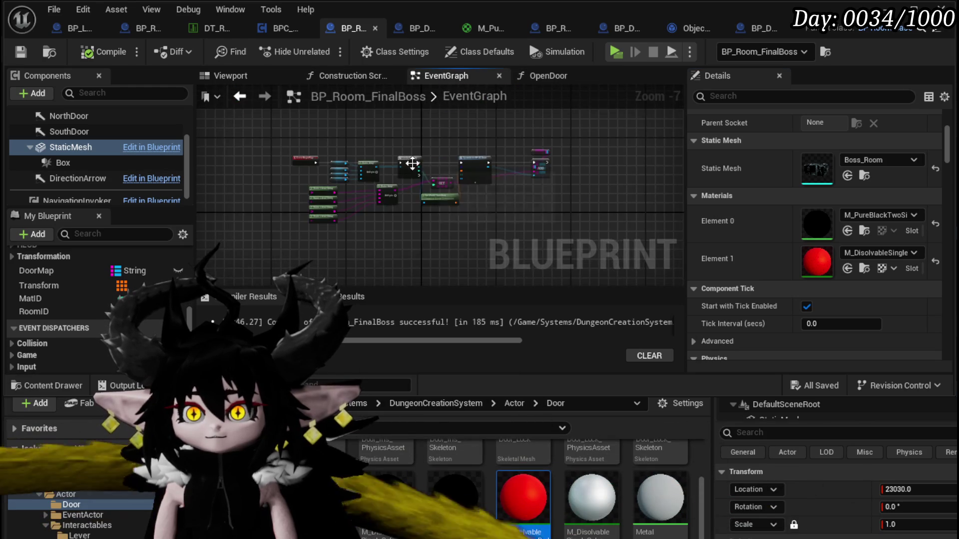
scroll(413, 163, "up", 7)
left_click(400, 166)
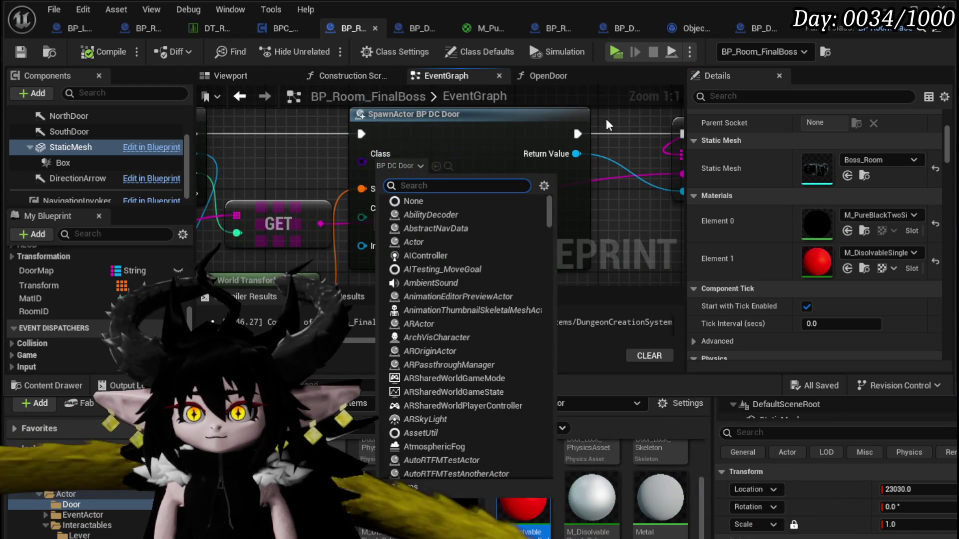
type("Boss")
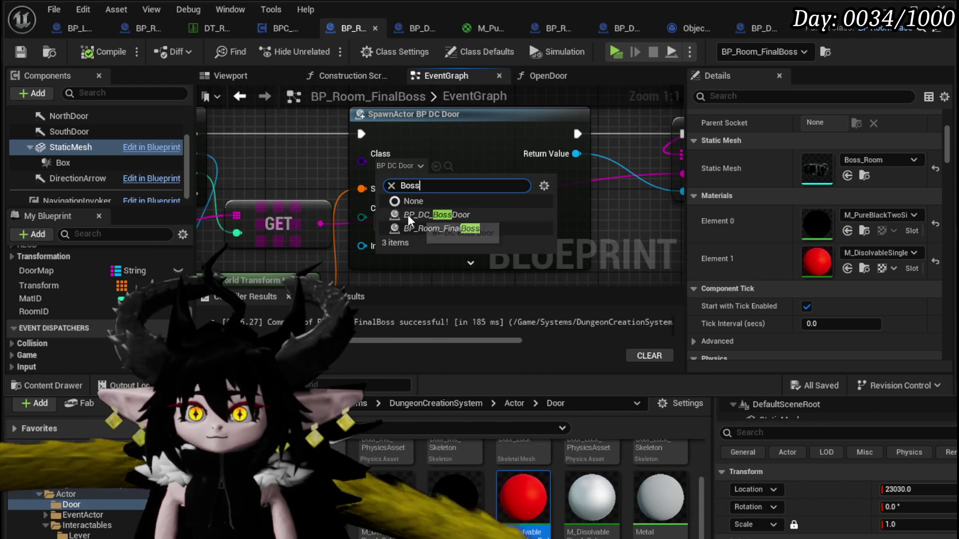
left_click(104, 59)
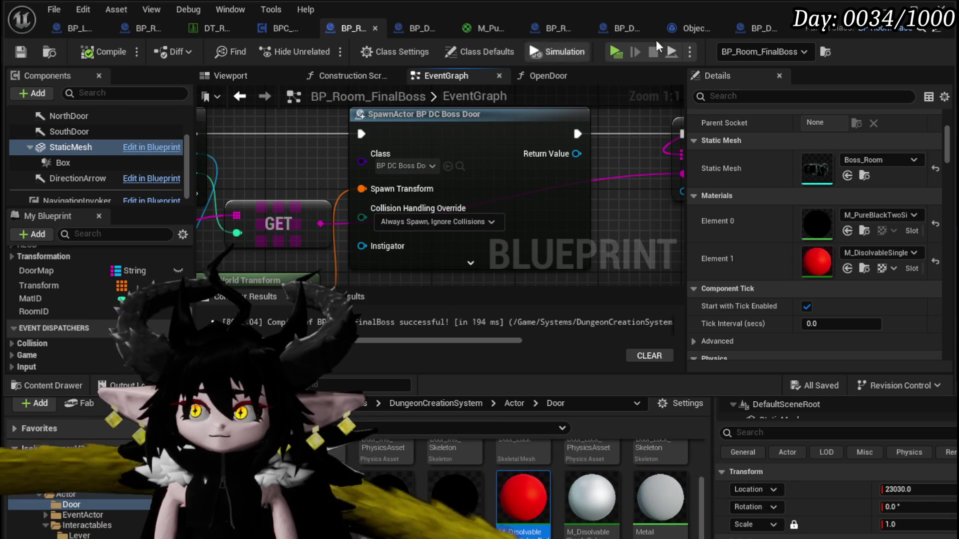
left_click(887, 9)
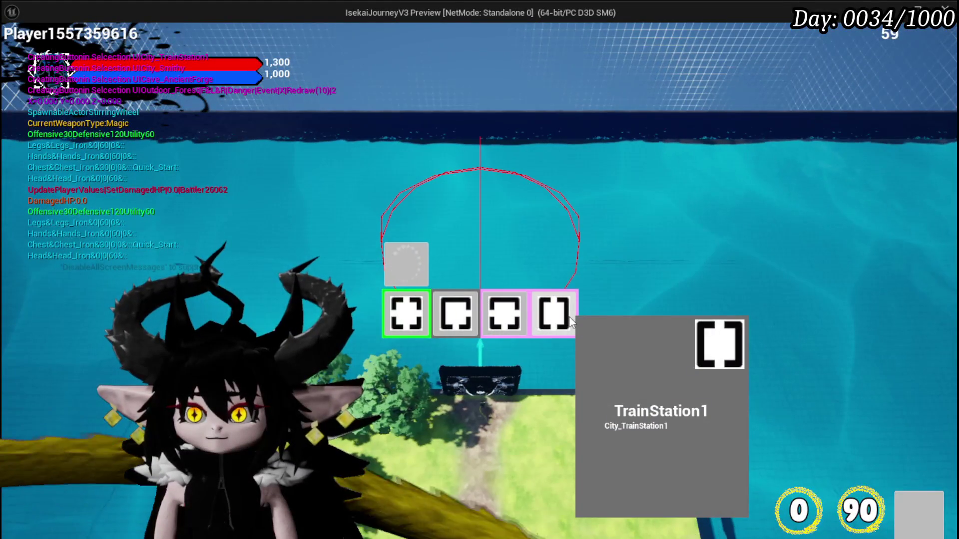
- Travel through TrainStation1, ShallowWater and SecretPassage using the gates' room-selection buttons
left_click(571, 322)
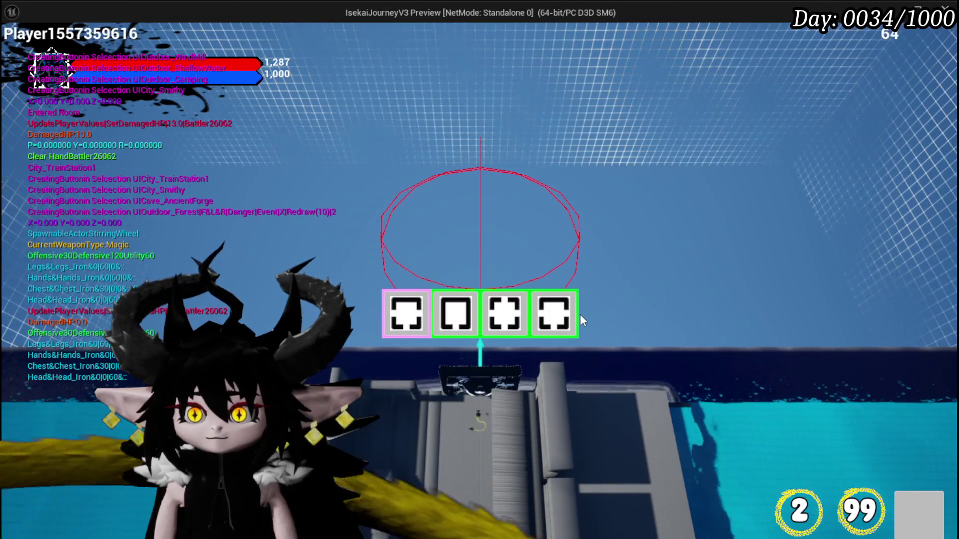
left_click(514, 320)
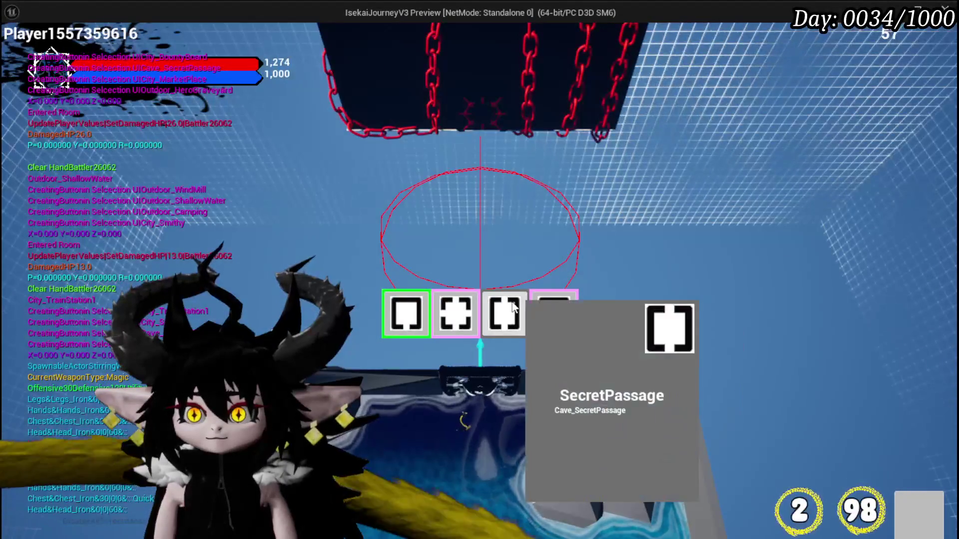
left_click(514, 308)
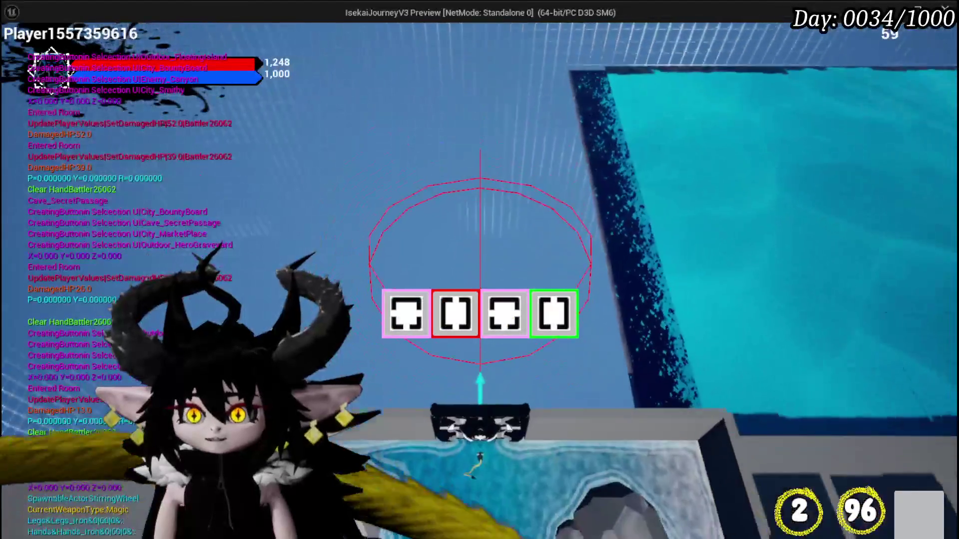
mouse_move(463, 316)
mouse_move(411, 322)
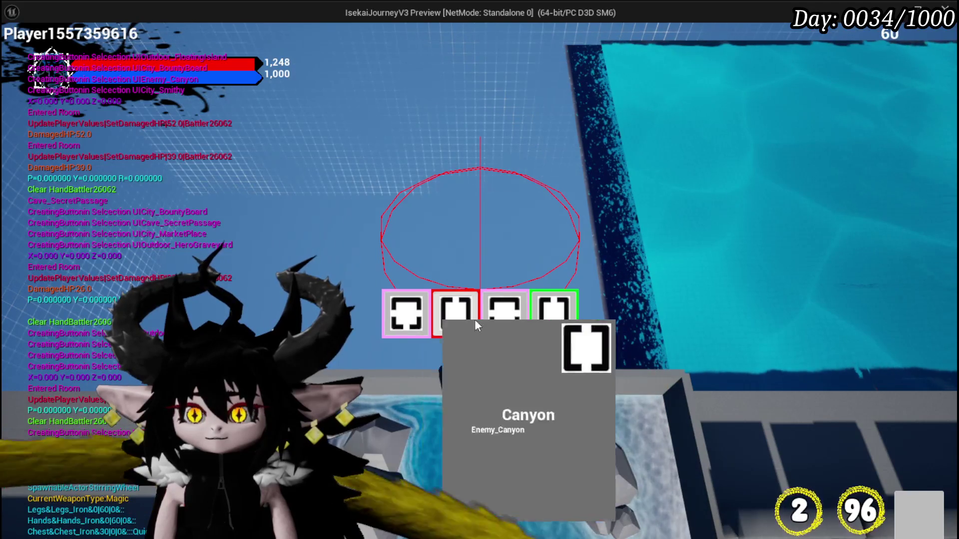
- Use the room buttons to pass through BountyBoard, AncientForge, FloatingIsland, HighRocks, then Cathedral
left_click(498, 318)
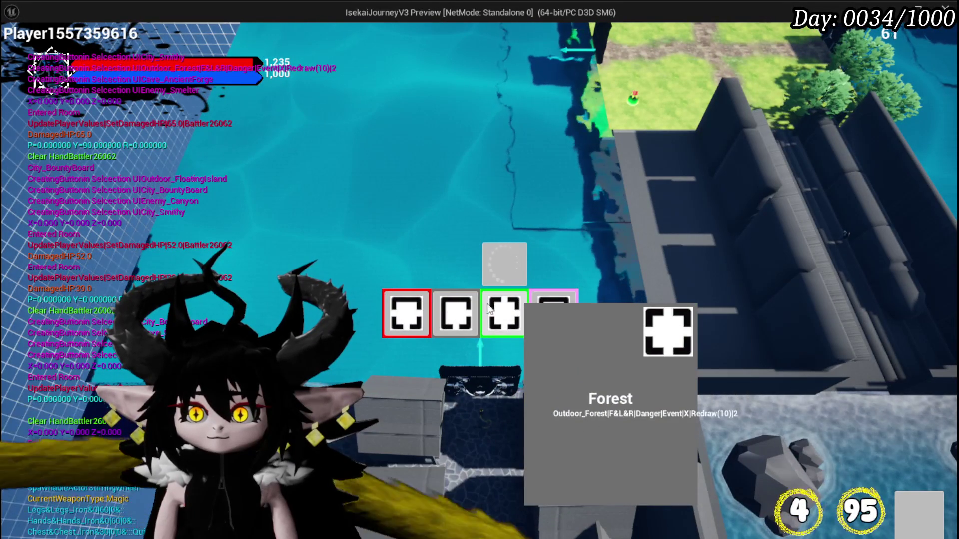
left_click(472, 312)
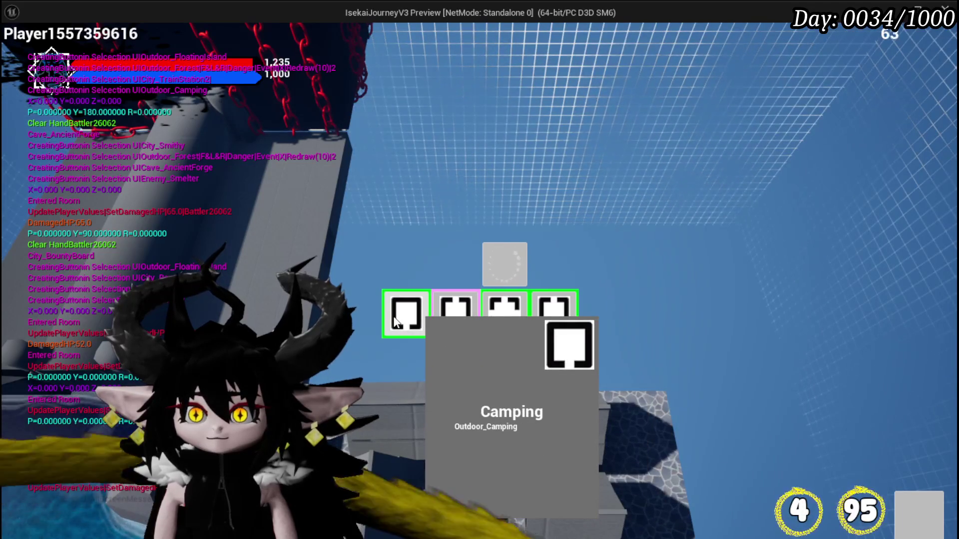
left_click(561, 326)
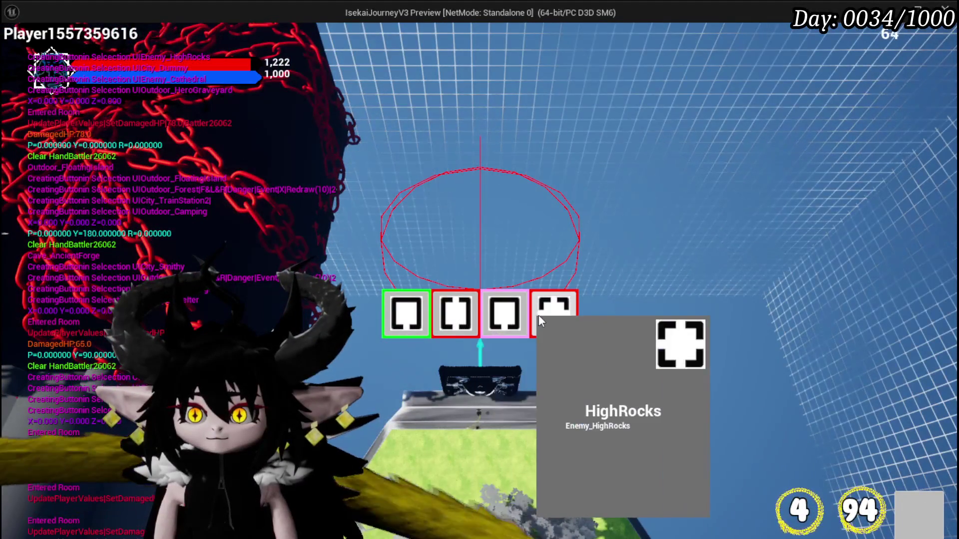
left_click(539, 316)
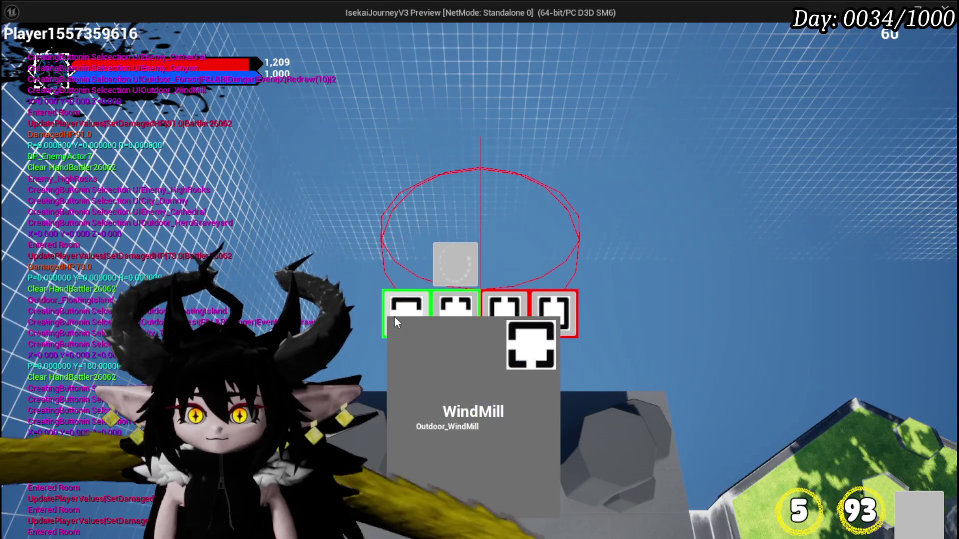
left_click(554, 312)
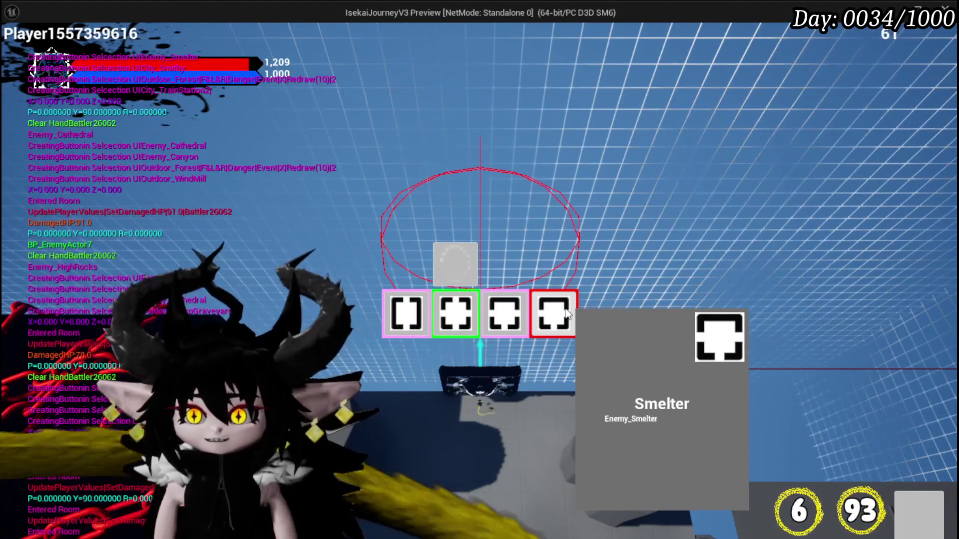
- Travel through Smithy and HeroGraveyard, then on to the MarketPlace area in the play preview
left_click(501, 316)
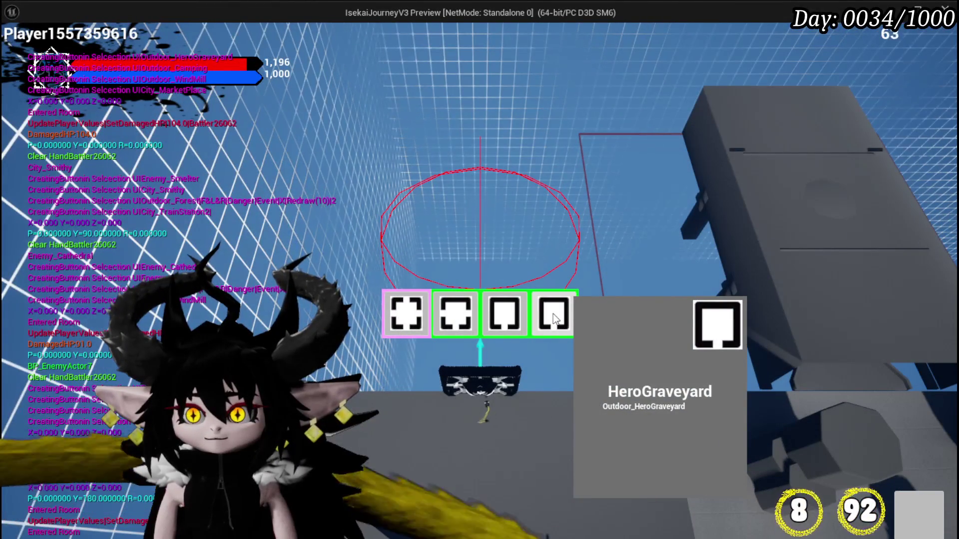
left_click(553, 314)
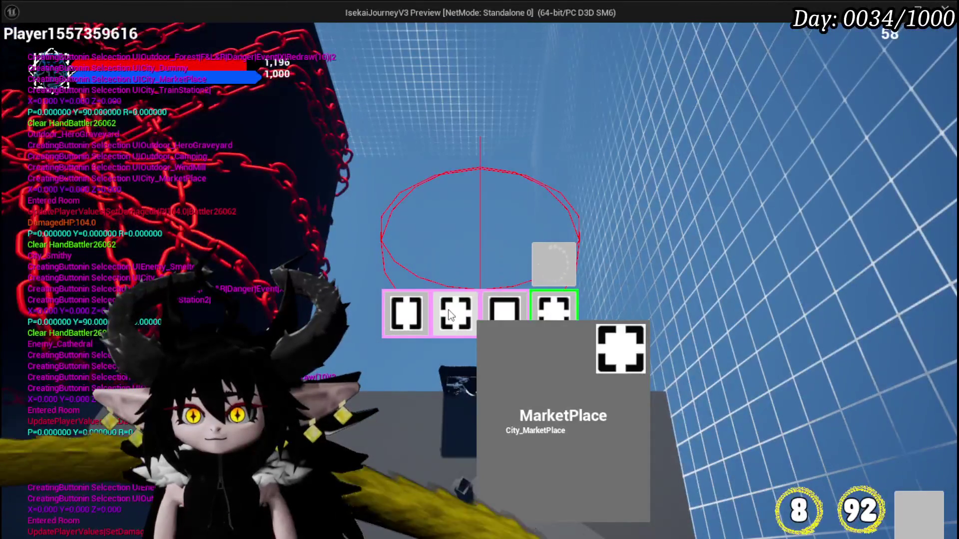
left_click(451, 314)
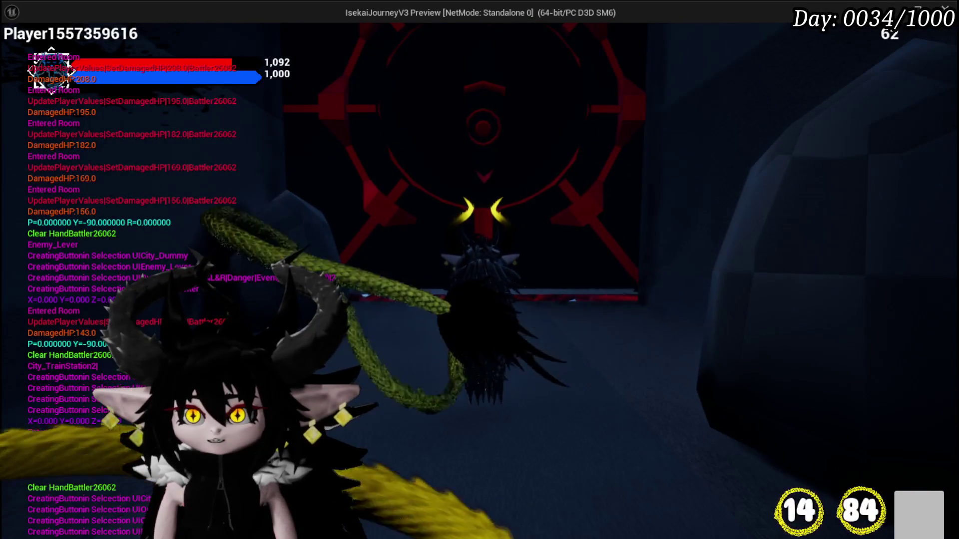
- Stop play, save the level, and change BP_Room_FinalBoss's Door Map value type to BP DC Boss Door
key("Escape")
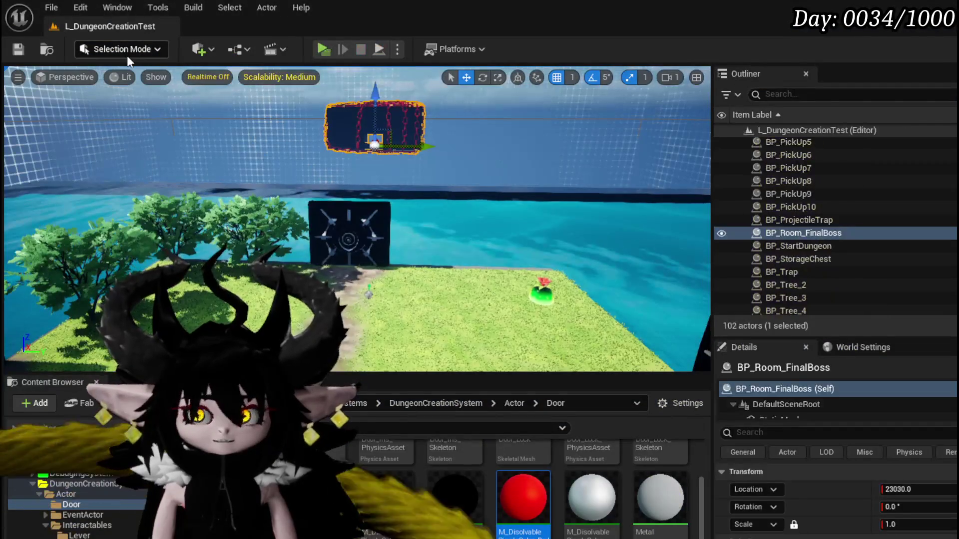
left_click(20, 51)
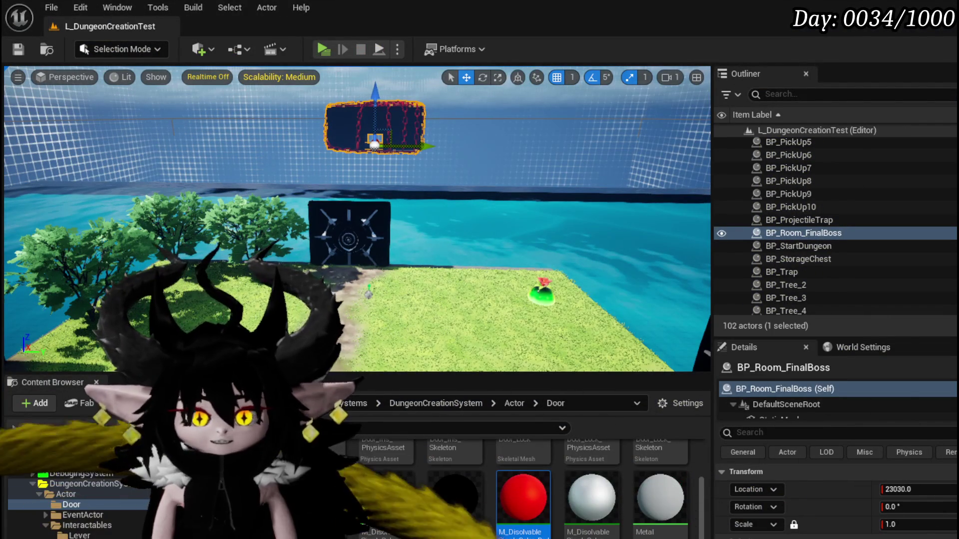
key("ctrl+e")
mouse_move(608, 163)
left_mouse_down()
mouse_move(423, 159)
mouse_move(363, 187)
mouse_move(351, 213)
left_mouse_up()
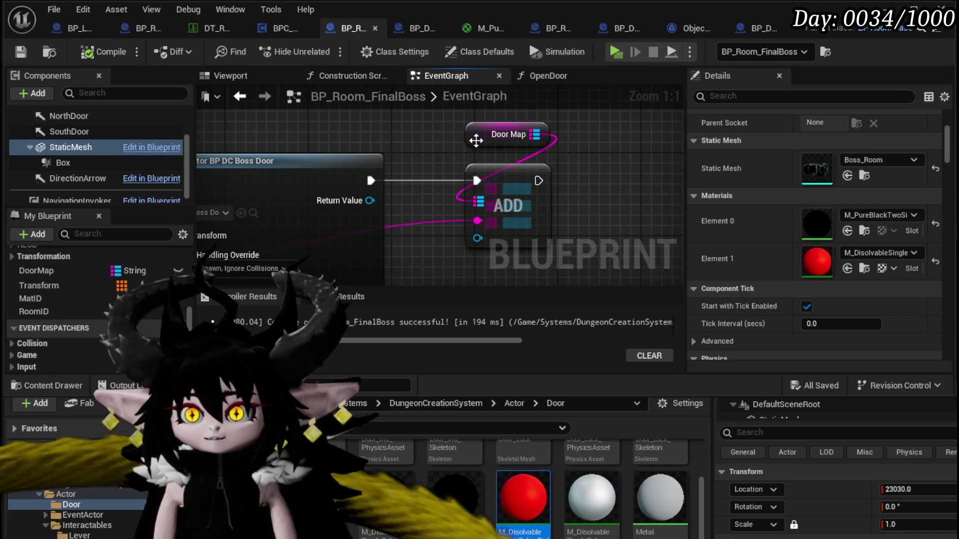
left_click(507, 134)
scroll(845, 194, "up", 1)
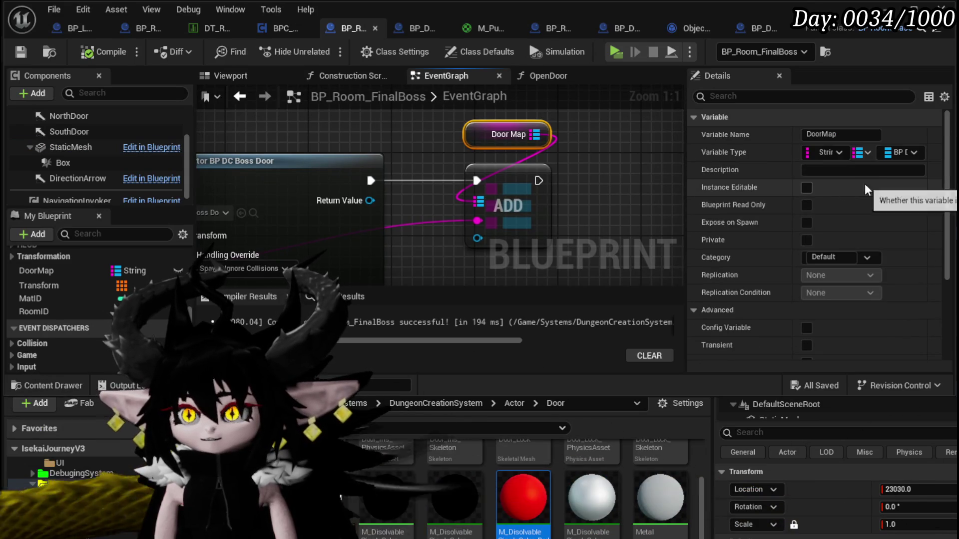
left_click(913, 152)
type("ss")
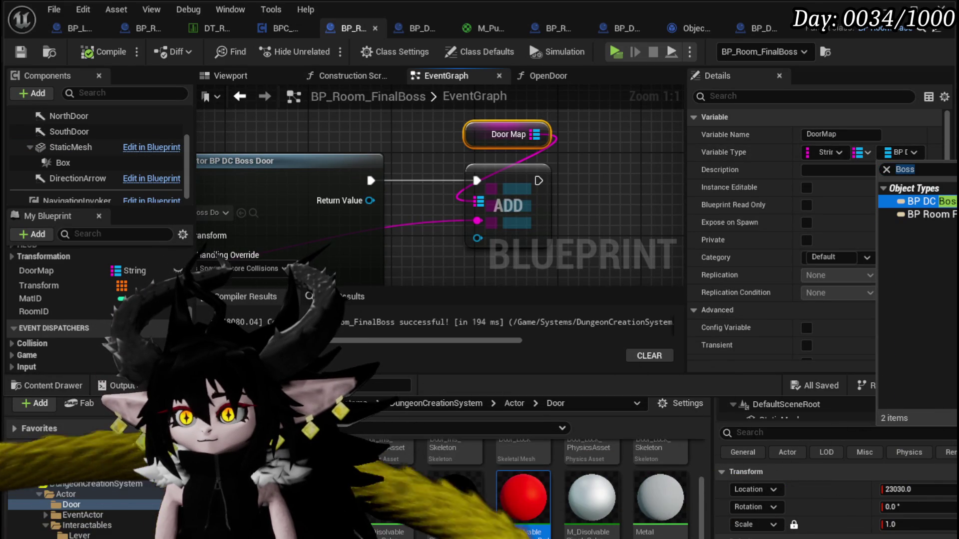
key("Return")
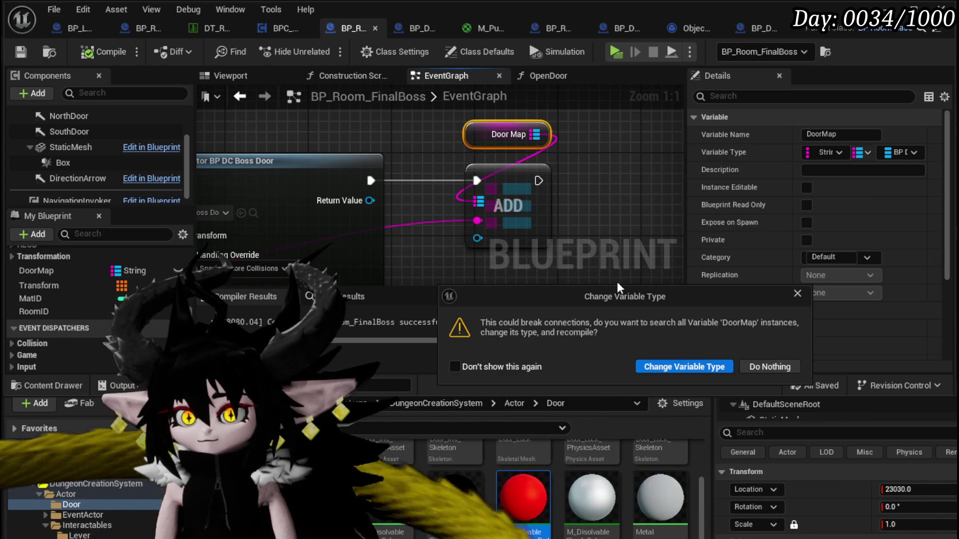
left_click(675, 370)
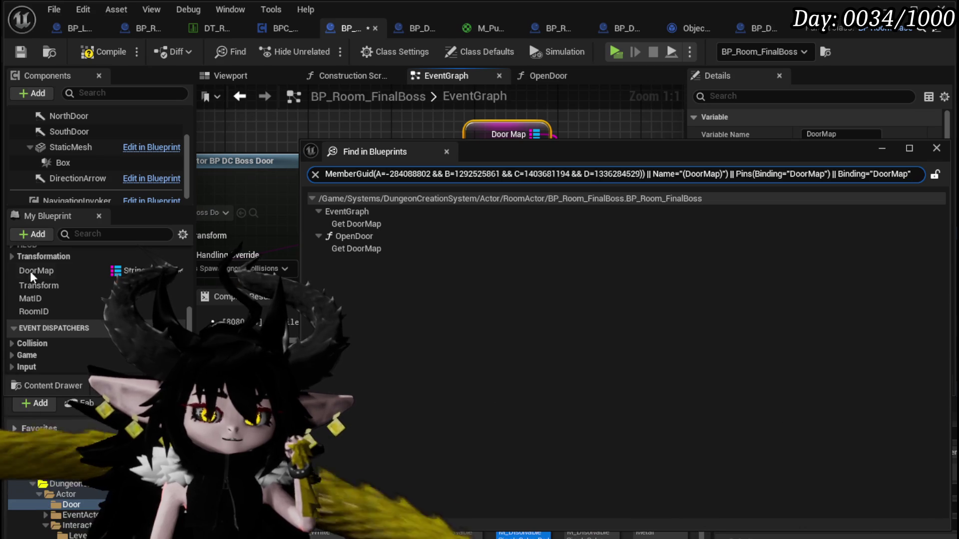
- Close the Find in Blueprints results listing DoorMap's uses in EventGraph and OpenDoor
left_click(937, 148)
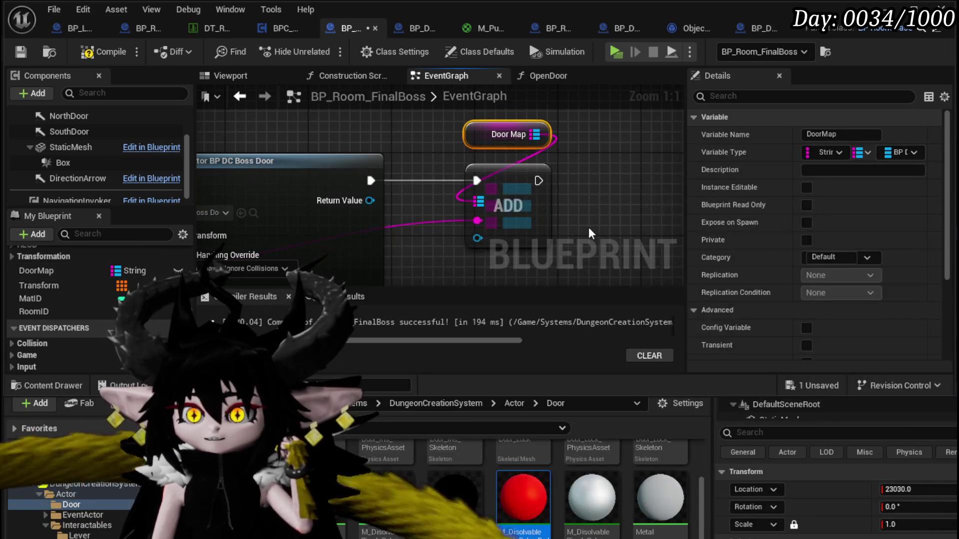
- Wire the spawn node's Return Value and execution toward ADD, then compile and save
mouse_move(363, 179)
left_mouse_down()
mouse_move(483, 224)
mouse_move(474, 220)
left_mouse_up()
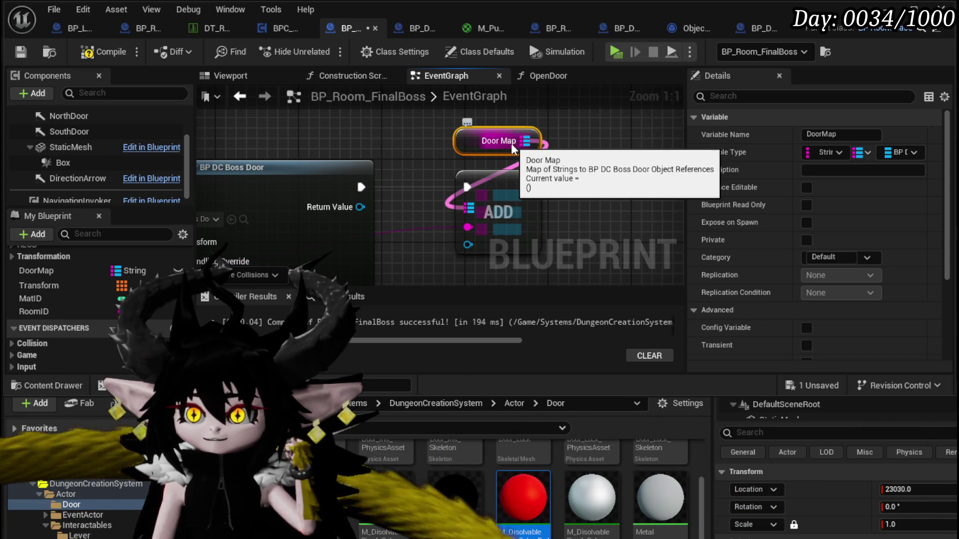
mouse_move(468, 188)
left_mouse_down()
mouse_move(278, 197)
mouse_move(407, 258)
mouse_move(398, 256)
left_mouse_up()
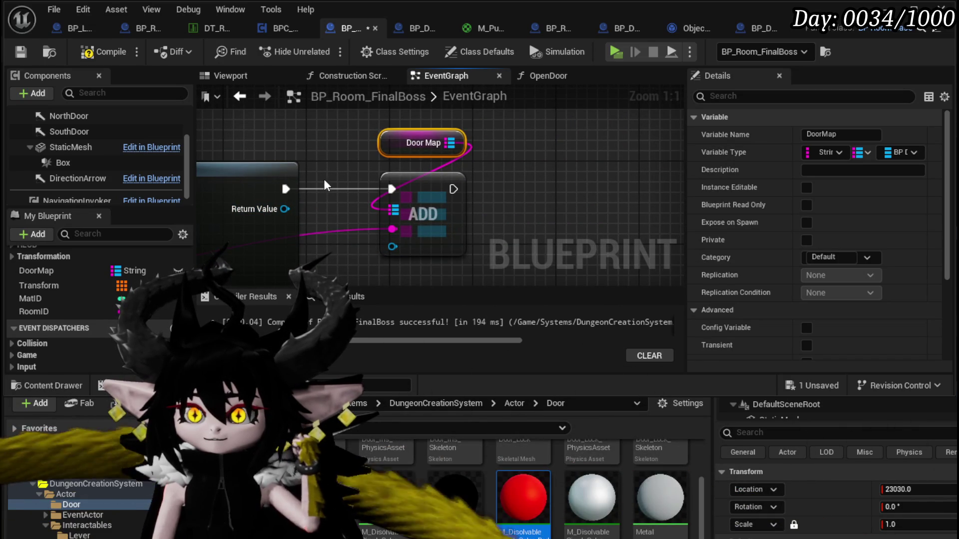
left_click(95, 52)
left_click(21, 52)
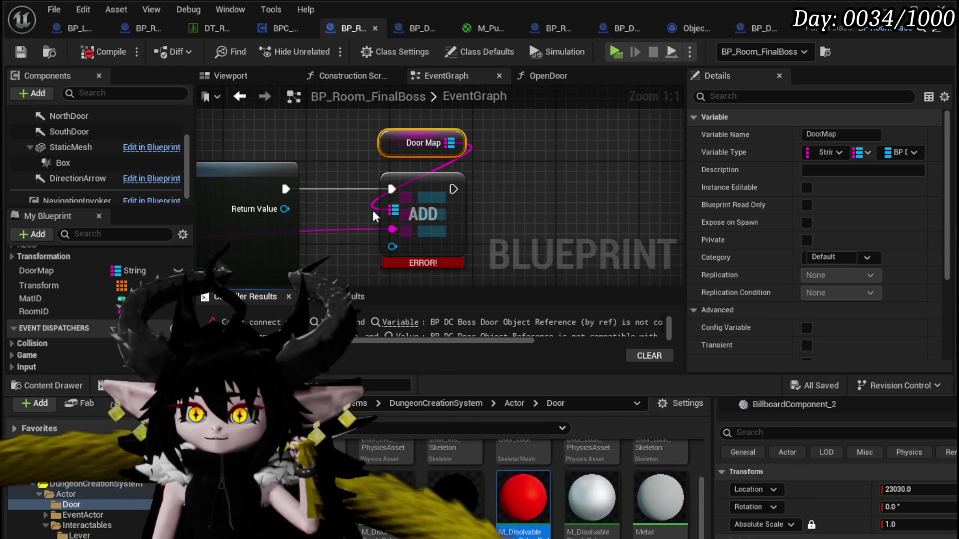
- Swap the broken ADD for a new Door Map Add taking the key and spawned boss door
mouse_move(393, 209)
left_mouse_down()
mouse_move(405, 248)
mouse_move(392, 192)
mouse_move(475, 146)
mouse_move(510, 163)
left_mouse_up()
type("add")
key("Return")
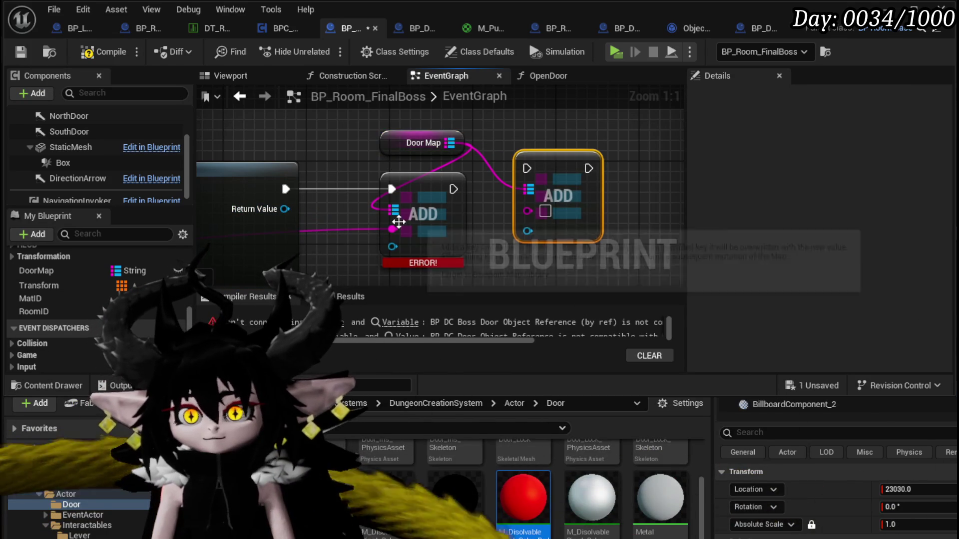
left_click_drag(397, 231, 527, 209)
left_click_drag(285, 209, 527, 226)
left_click(465, 218)
key("Delete")
left_click_drag(558, 194, 433, 225)
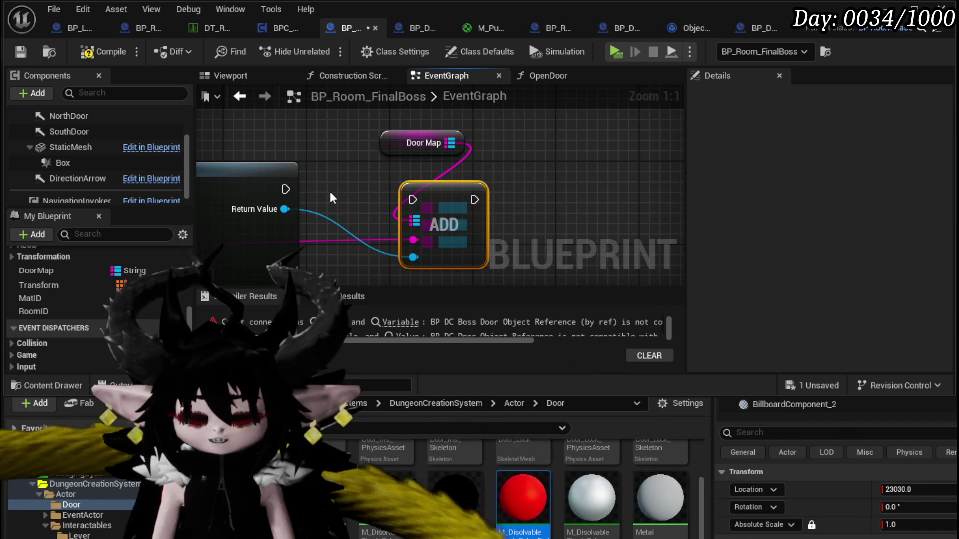
- Connect the spawn execution to Map Add, straighten it, compile, and jump to OpenDoor's error
key("ctrl+z")
right_click(501, 145)
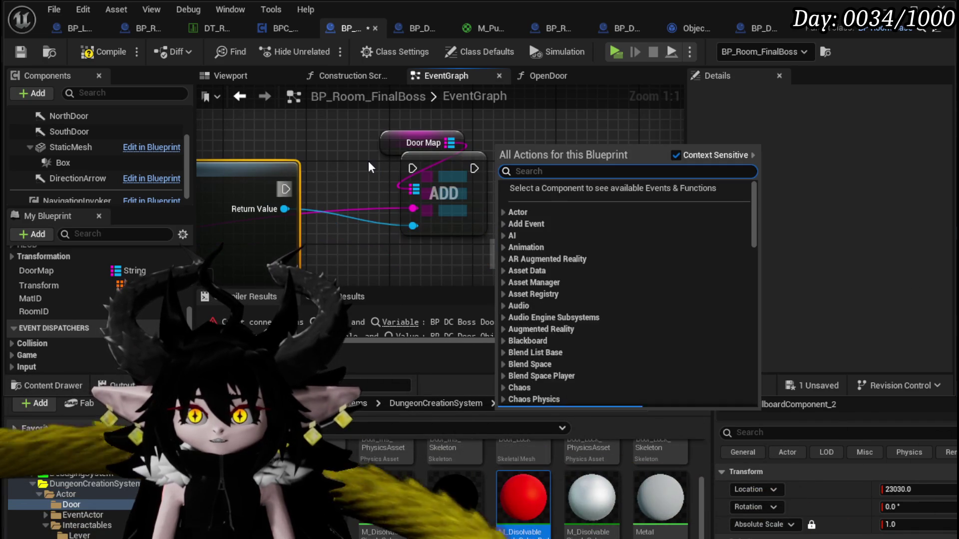
key("Escape")
key("ctrl+y")
left_click_drag(285, 189, 399, 189)
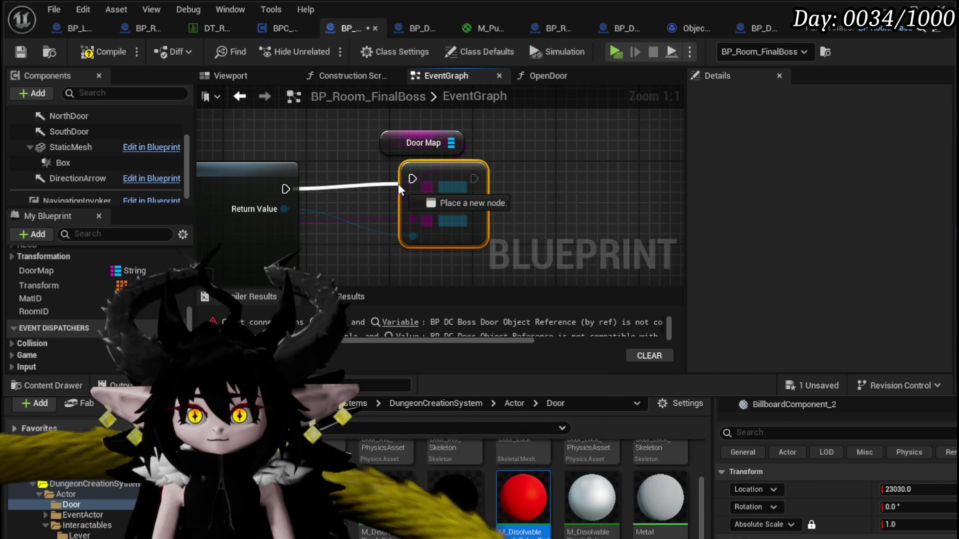
key("q")
left_click(105, 51)
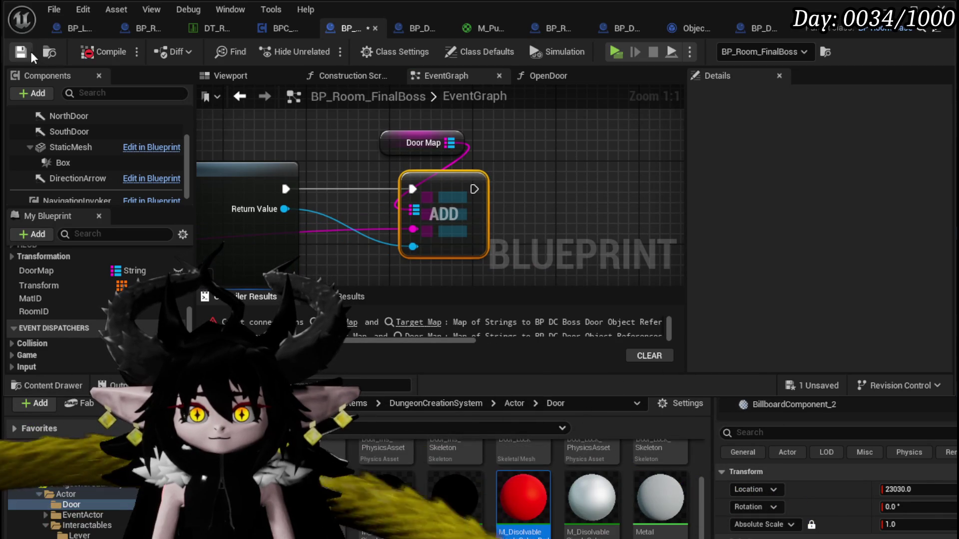
left_click(350, 322)
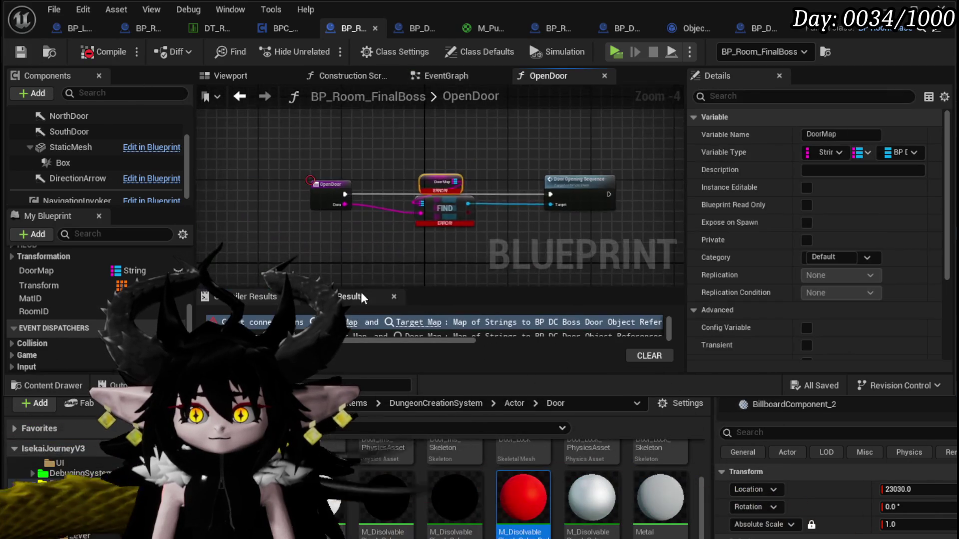
- Replace the erroring nodes with a fresh Get DoorMap and Map Find keyed by OpenDoor's Data
key("Delete")
mouse_move(36, 270)
left_mouse_down()
mouse_move(344, 147)
mouse_move(455, 154)
left_mouse_up()
left_click(368, 157)
type("find")
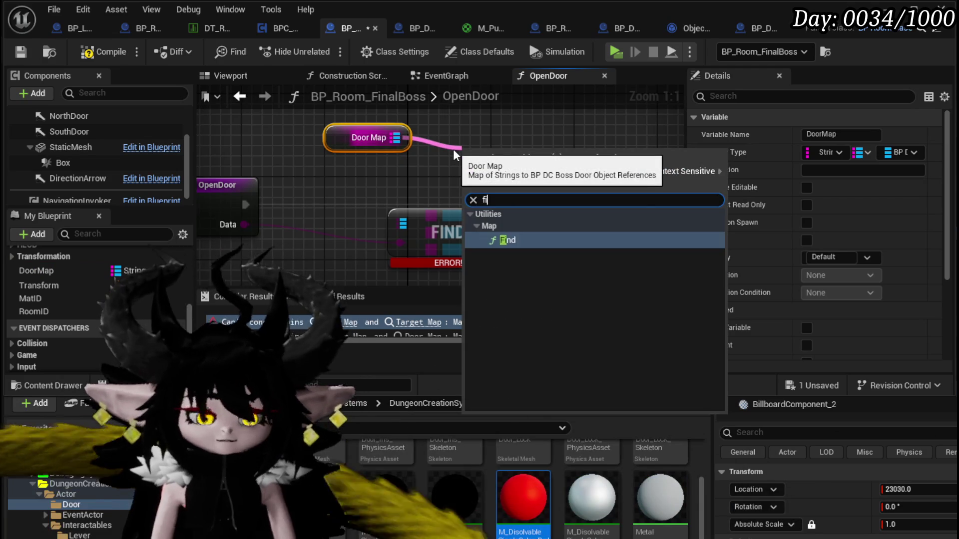
key("Return")
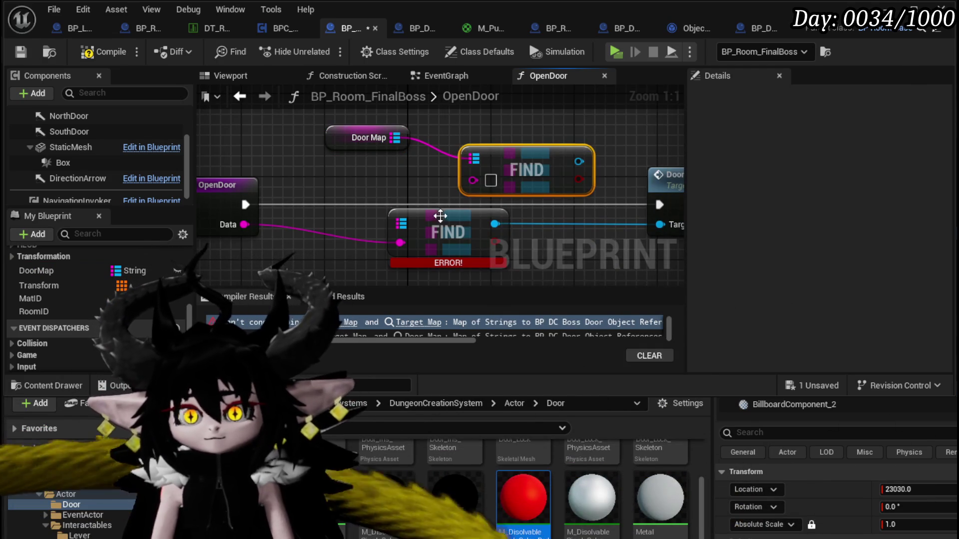
key("Delete")
left_click_drag(518, 160, 455, 191)
left_click_drag(244, 225, 246, 228)
- Call Door Opening Sequence on the found boss door, wire it up, and compile
left_click_drag(414, 214, 474, 205)
type("Door op")
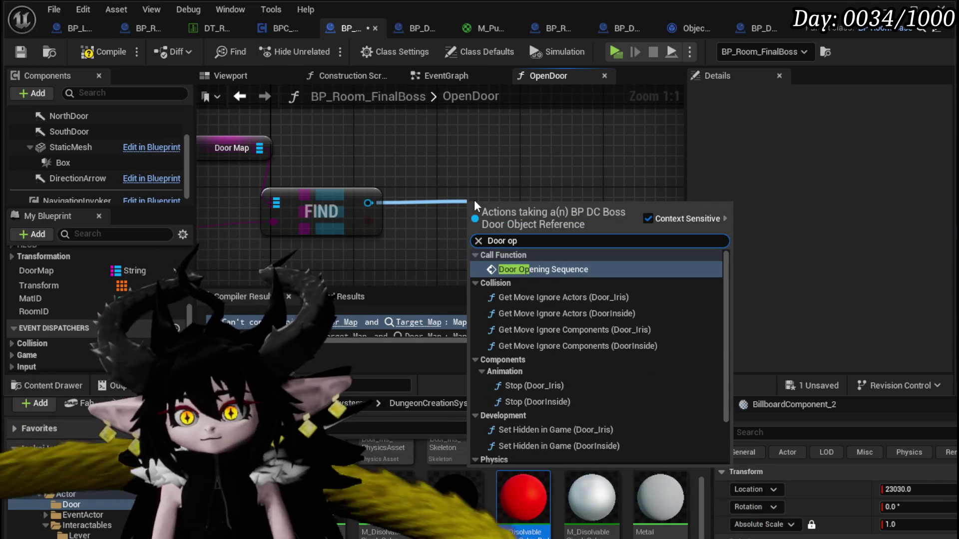
left_click(552, 277)
scroll(475, 229, "down", 3)
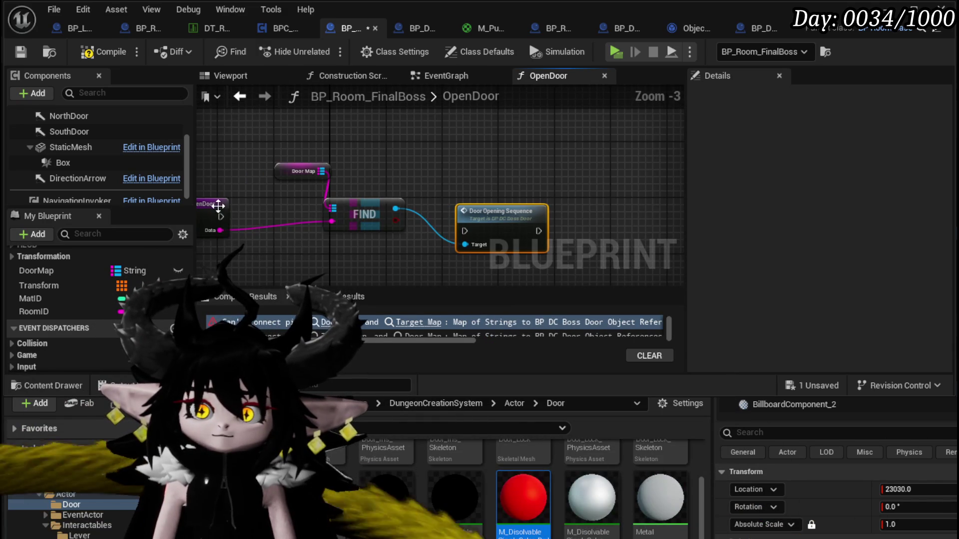
left_click_drag(474, 232, 488, 218)
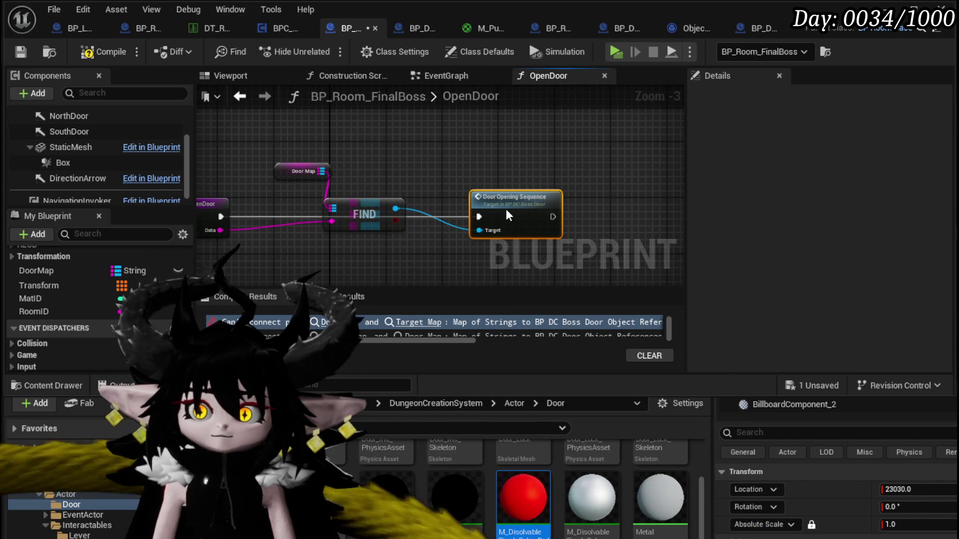
left_click_drag(366, 207, 365, 227)
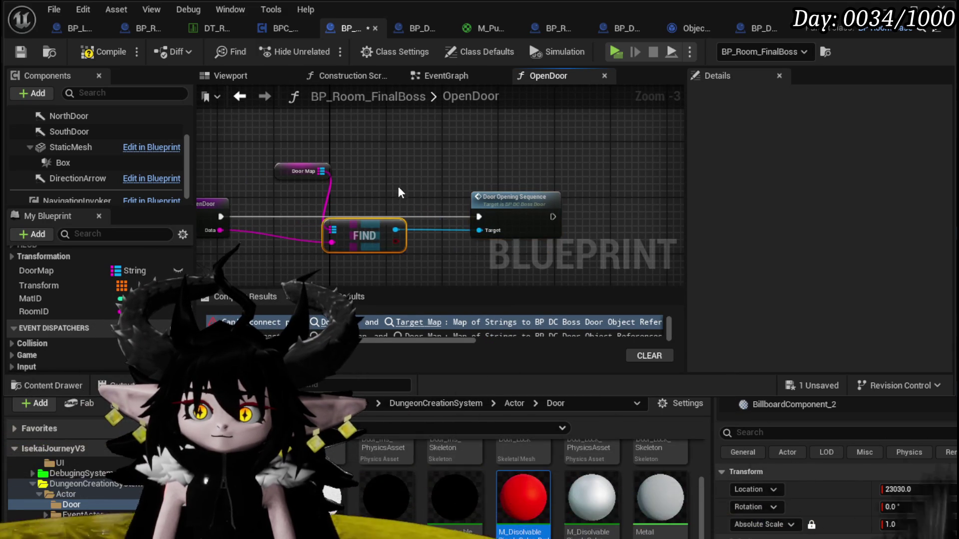
left_click(21, 52)
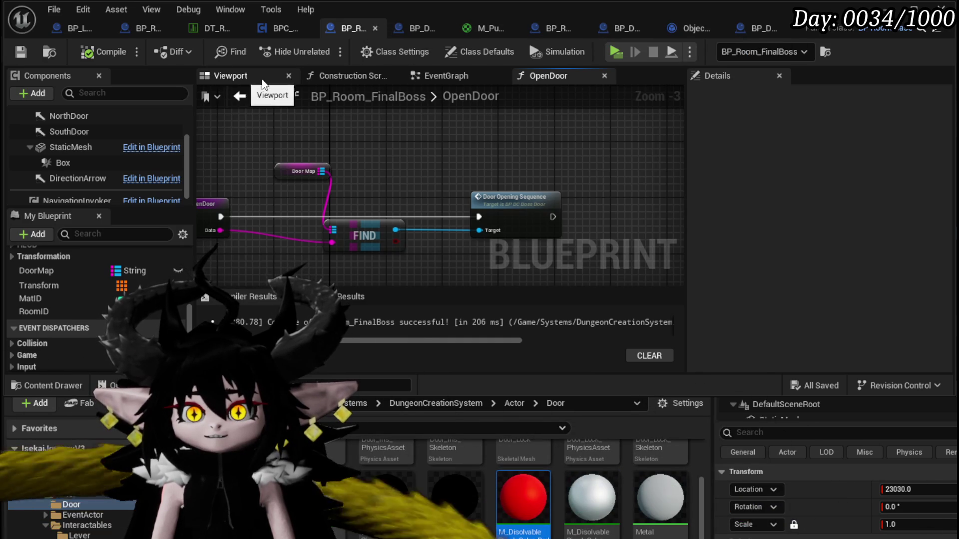
- Return to the zoomed-out EventGraph and show the Box component's Details
left_click(446, 75)
scroll(409, 189, "down", 2)
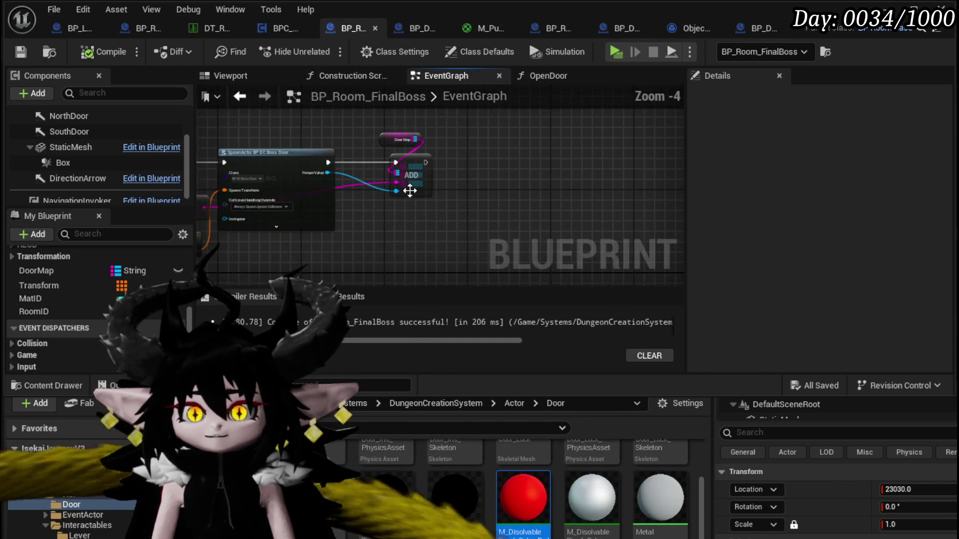
scroll(445, 193, "down", 5)
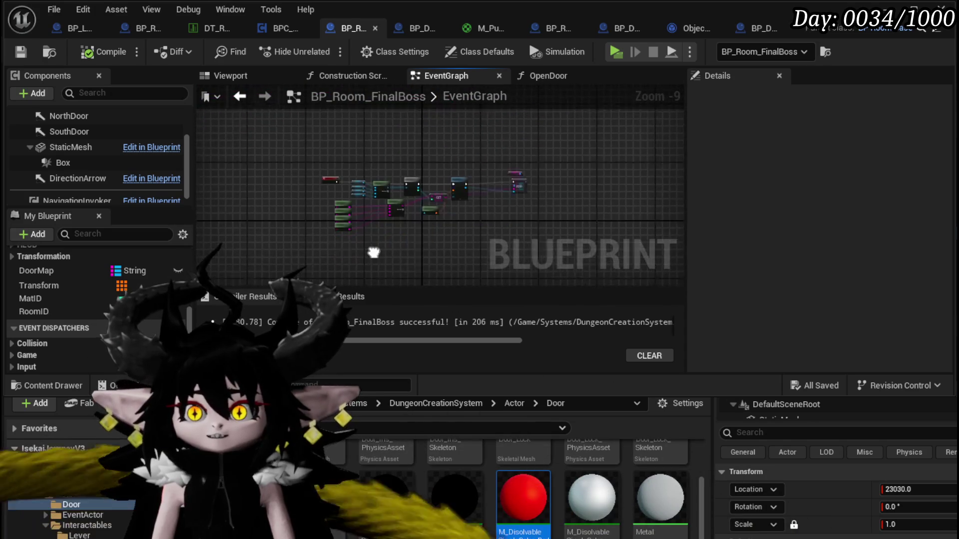
left_click(60, 163)
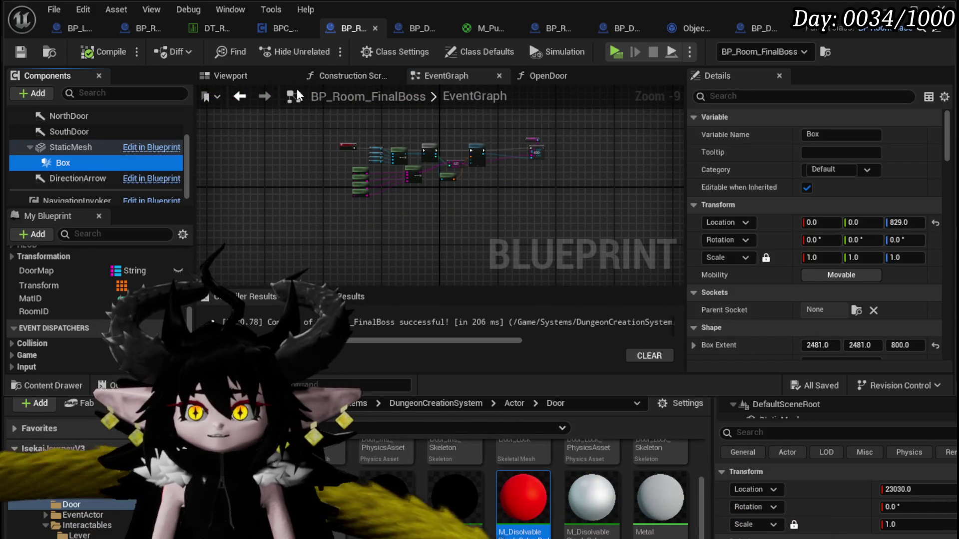
- Select and frame the room's static mesh in the blueprint viewport
left_click(231, 75)
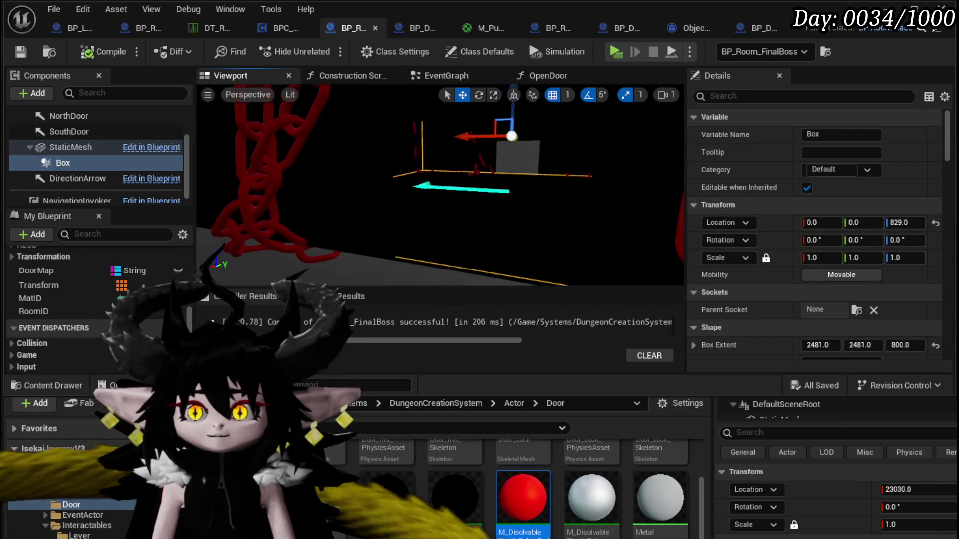
left_click(389, 165)
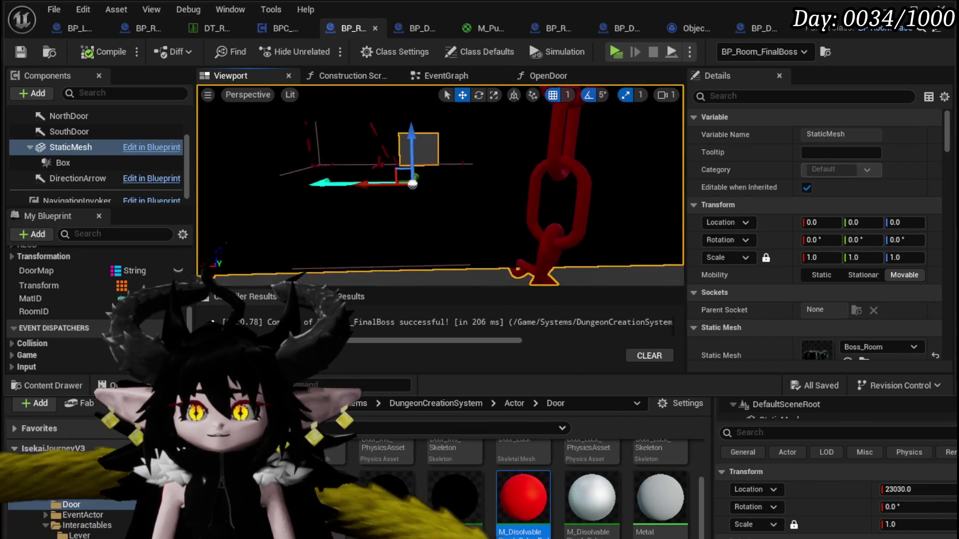
key("f")
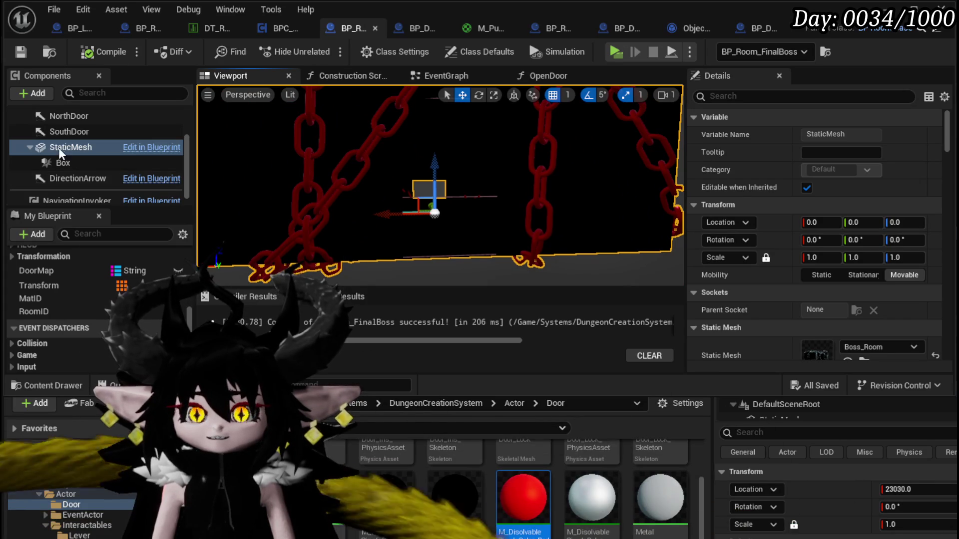
scroll(756, 181, "down", 5)
scroll(757, 184, "down", 15)
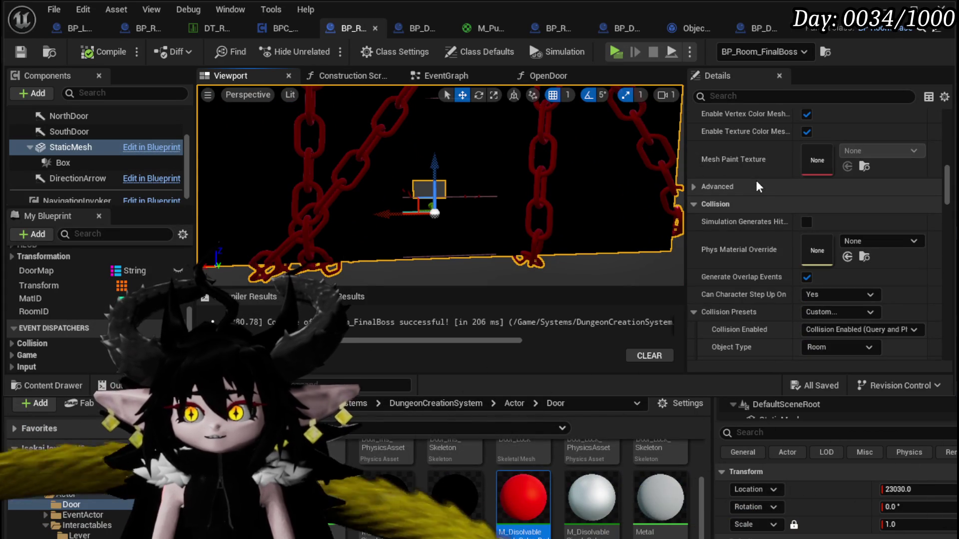
scroll(756, 181, "down", 4)
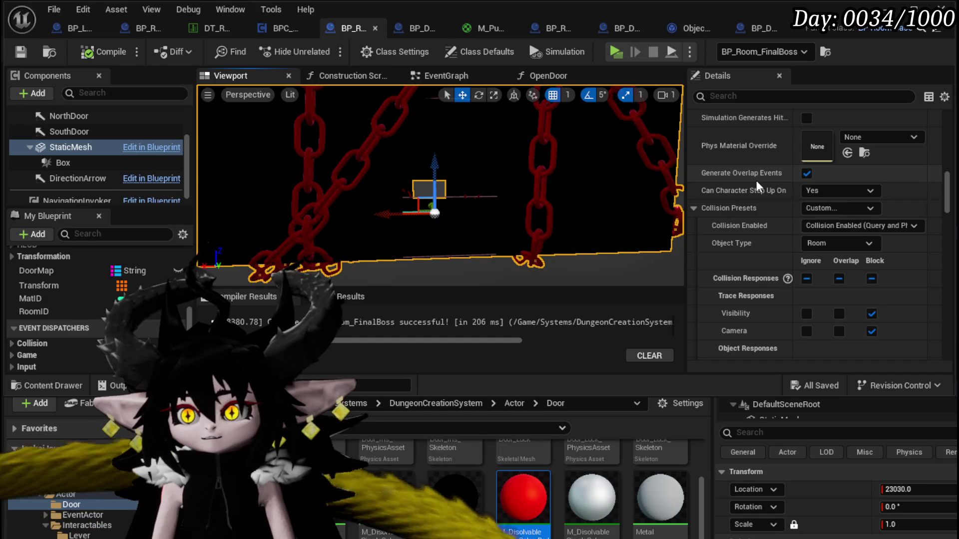
scroll(756, 181, "up", 5)
scroll(756, 180, "up", 12)
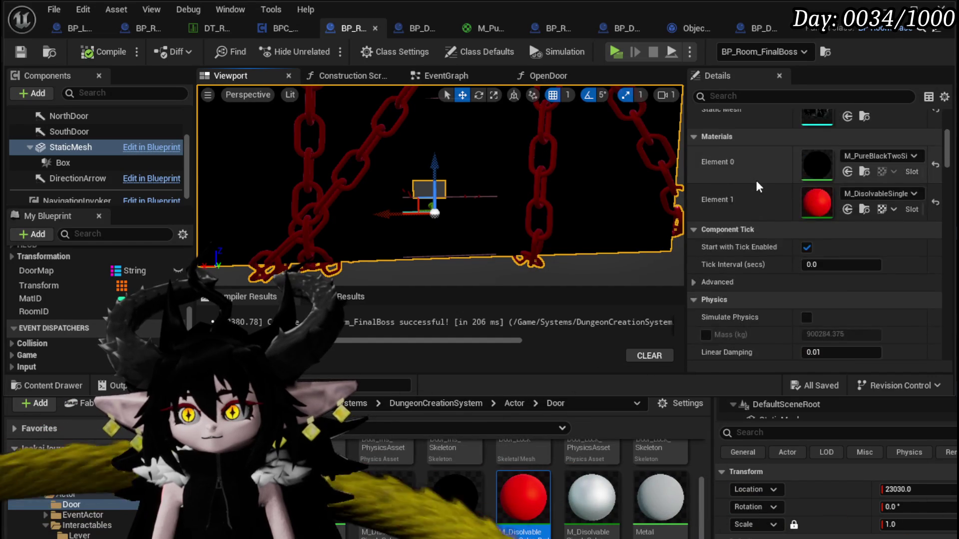
- Browse to Boss_Room in the Content Browser and open it in the mesh editor
left_click(849, 221)
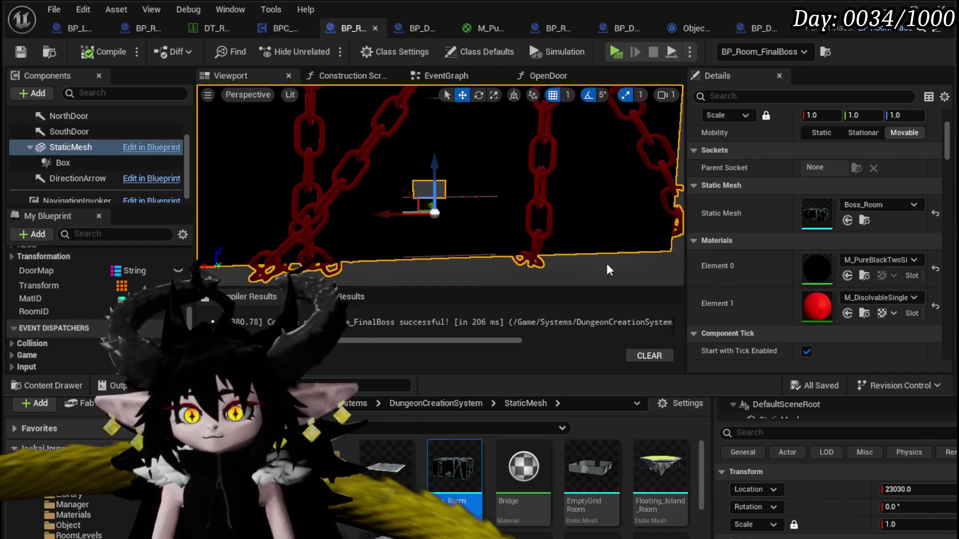
mouse_move(462, 457)
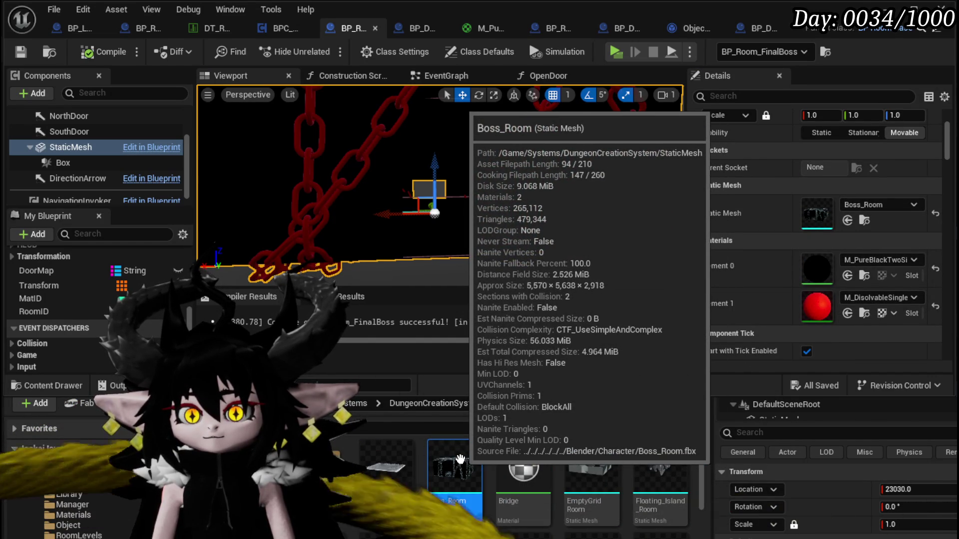
double_click(459, 458)
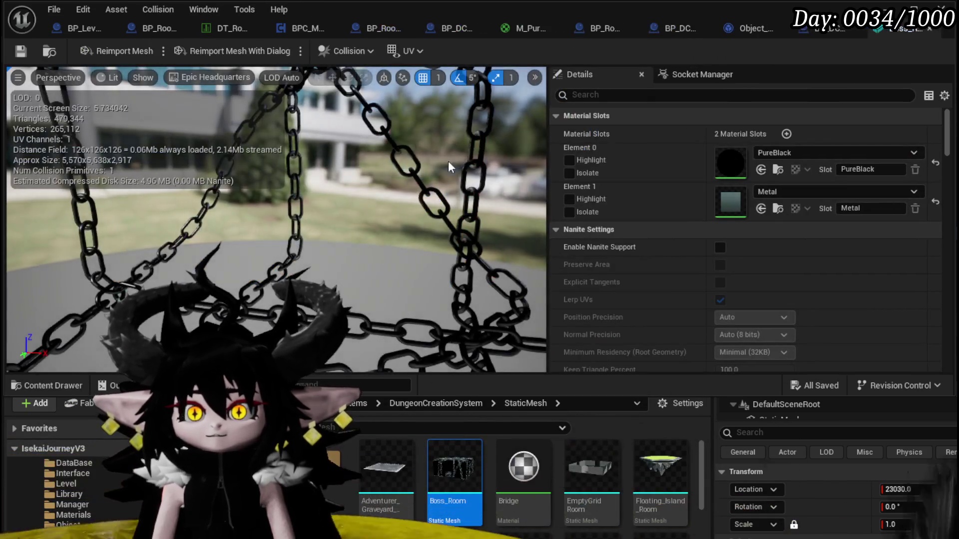
left_click_drag(174, 118, 420, 163)
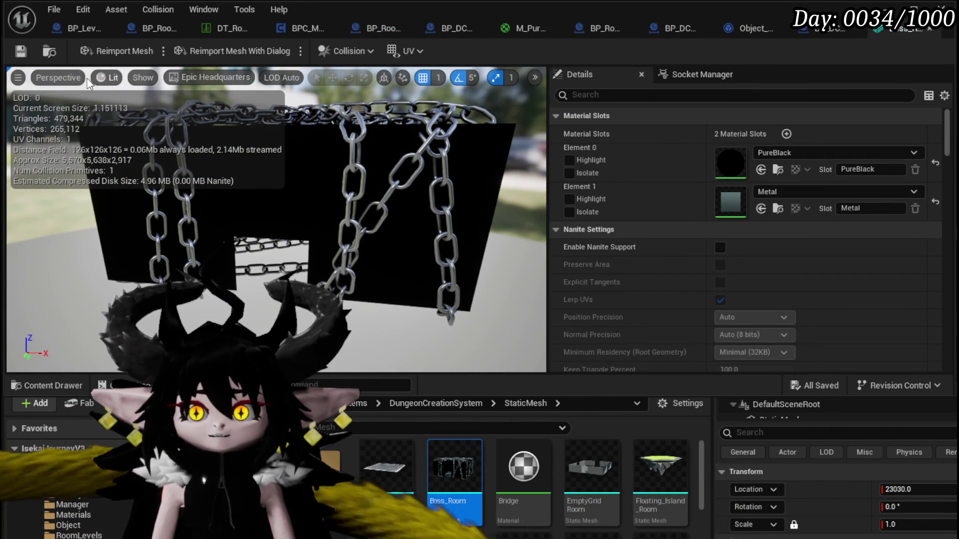
- Turn on Show > Simple Collision for Boss_Room and orbit around the chain mesh
left_click(56, 79)
left_click(142, 78)
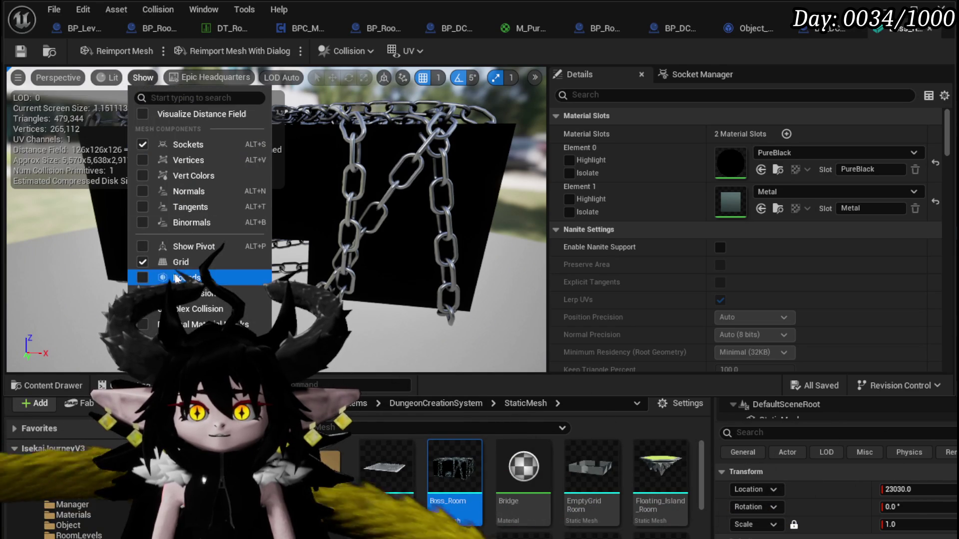
left_click(200, 293)
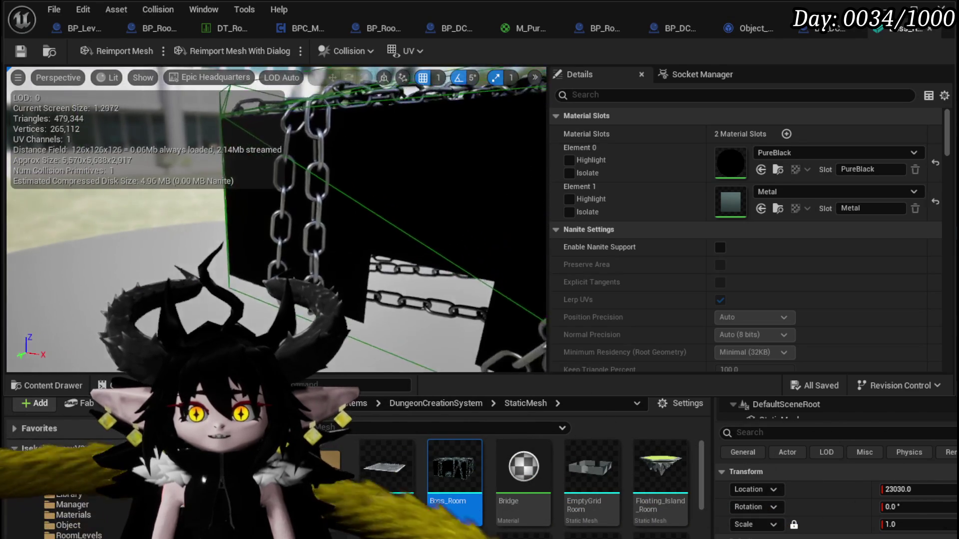
left_click_drag(275, 220, 435, 220)
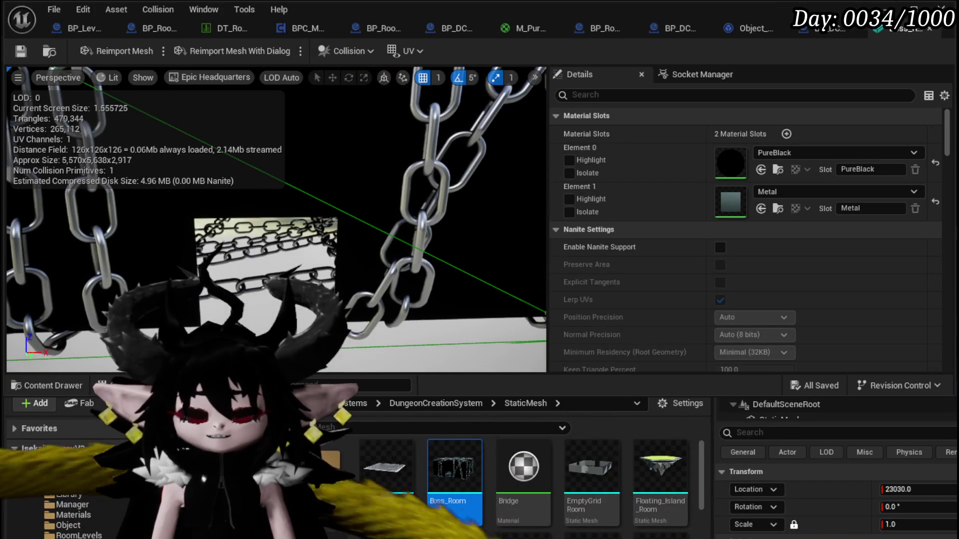
scroll(736, 283, "down", 9)
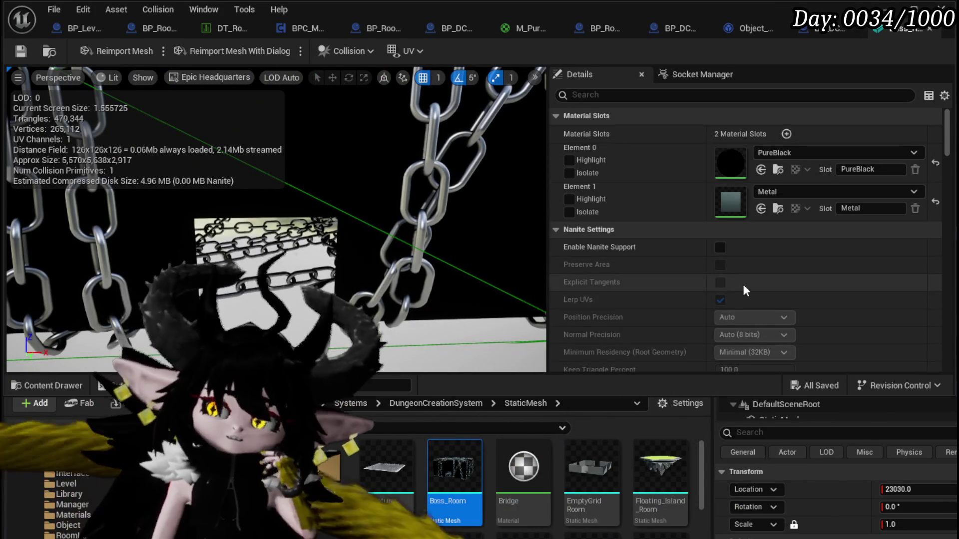
scroll(736, 283, "down", 10)
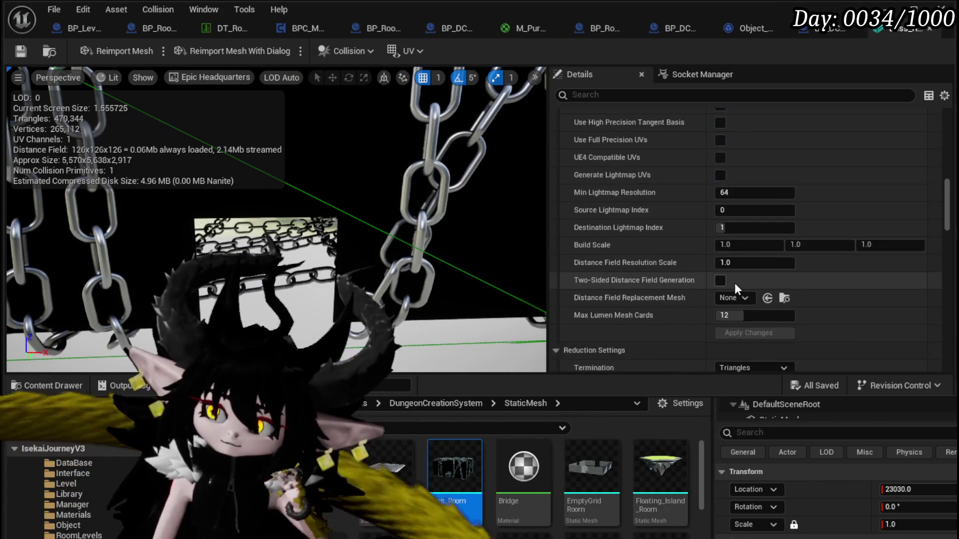
scroll(735, 283, "down", 12)
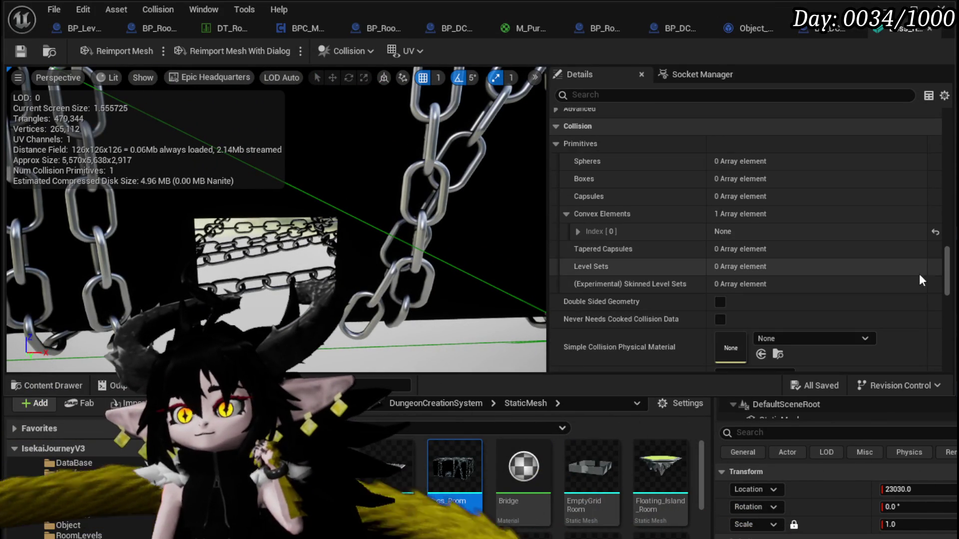
left_click_drag(940, 276, 939, 349)
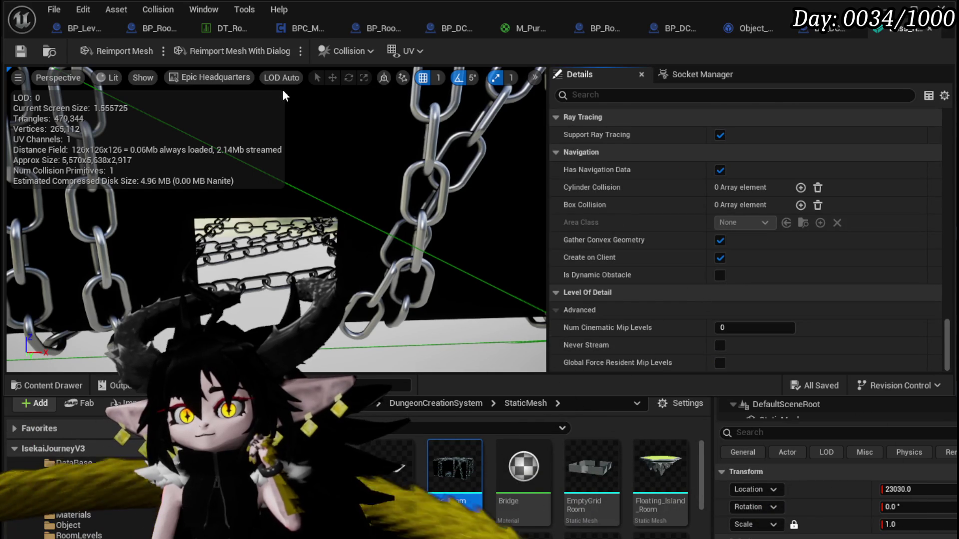
left_click(362, 53)
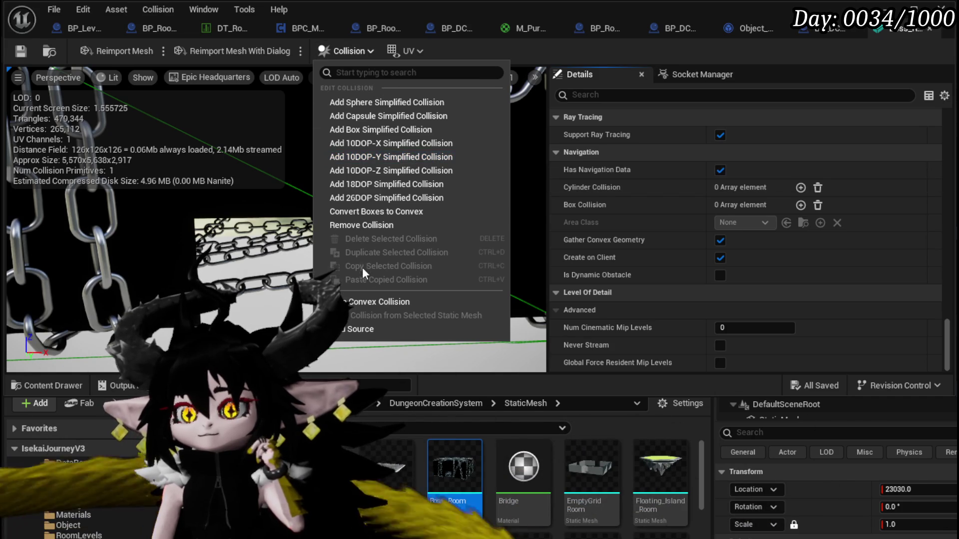
- Bring up Auto Convex Collision settings and orbit close to Boss_Room's chains
left_click(385, 303)
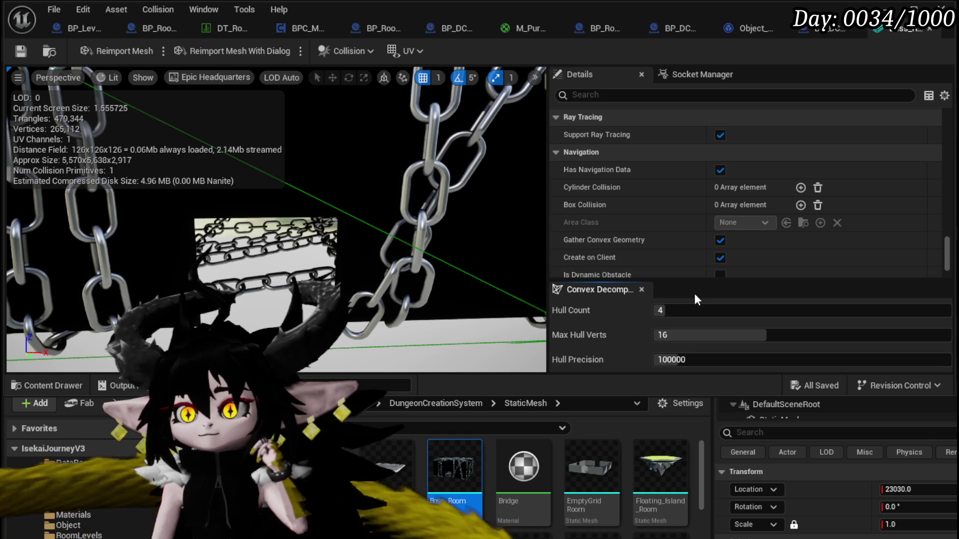
left_click_drag(357, 240, 332, 260)
left_click(332, 259)
mouse_move(277, 252)
left_mouse_down()
mouse_move(324, 249)
mouse_move(319, 270)
mouse_move(290, 277)
mouse_move(158, 118)
left_mouse_up()
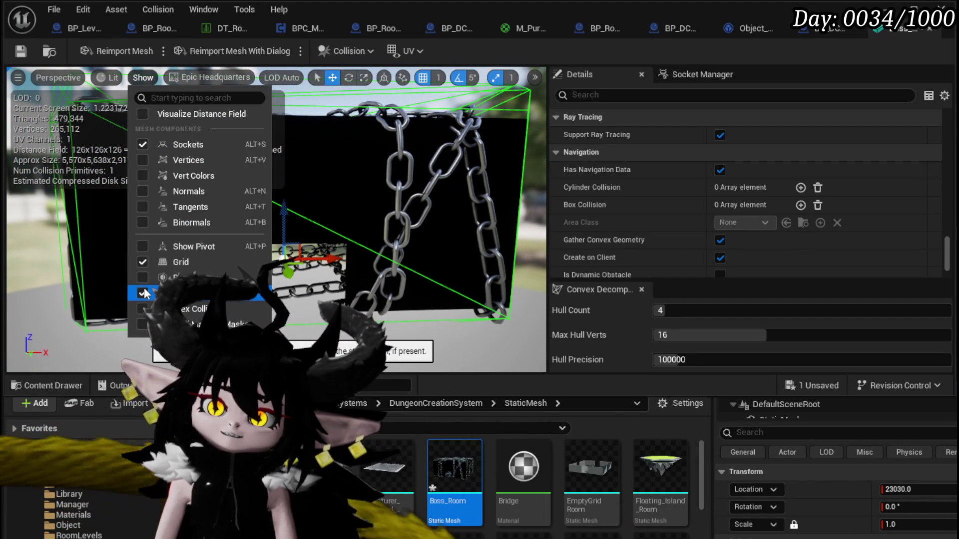
mouse_move(411, 211)
left_mouse_down()
mouse_move(411, 170)
mouse_move(411, 209)
mouse_move(251, 210)
mouse_move(206, 184)
left_mouse_up()
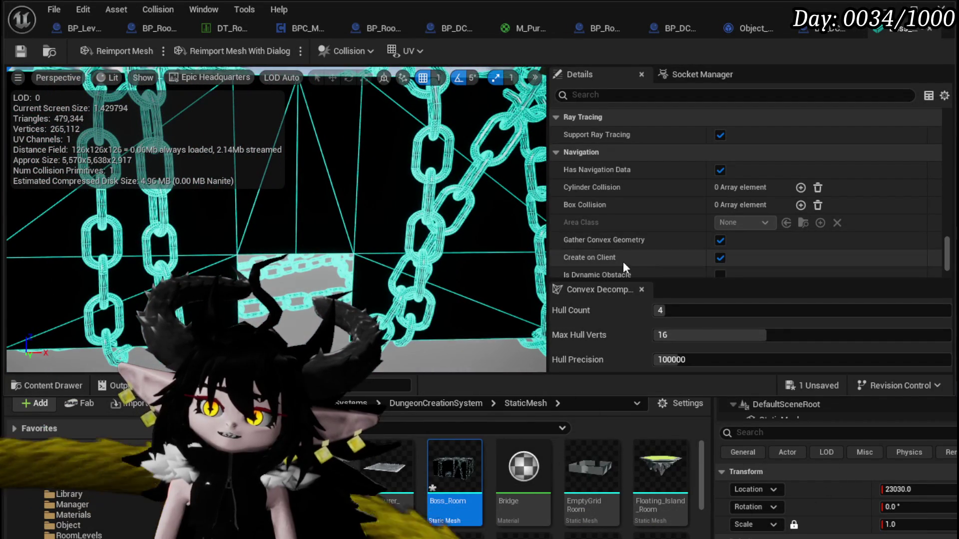
- Set convex decomposition to Hull Count 4, Max Hull Verts 8, Hull Precision 40000
mouse_move(699, 359)
left_mouse_down()
mouse_move(679, 359)
mouse_move(712, 358)
mouse_move(710, 335)
mouse_move(729, 310)
left_mouse_up()
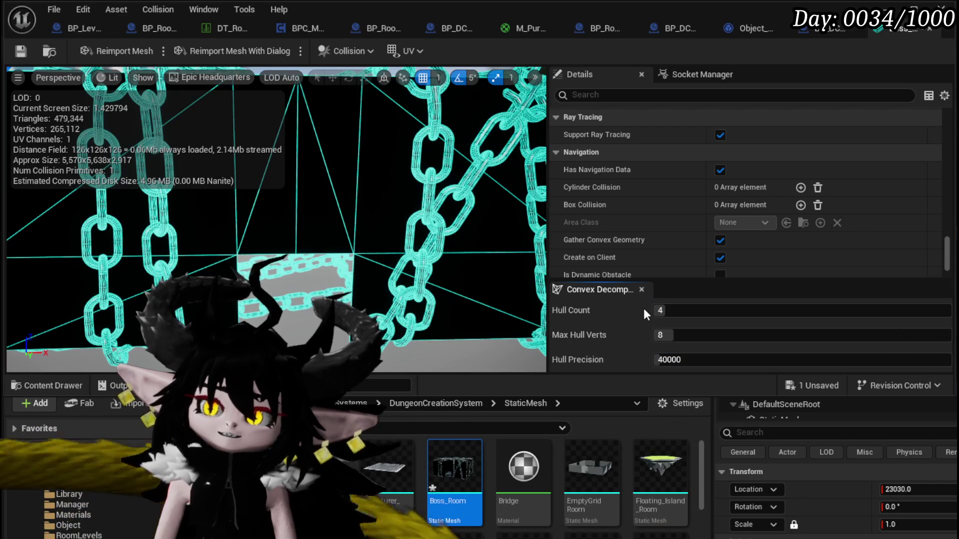
scroll(685, 234, "down", 3)
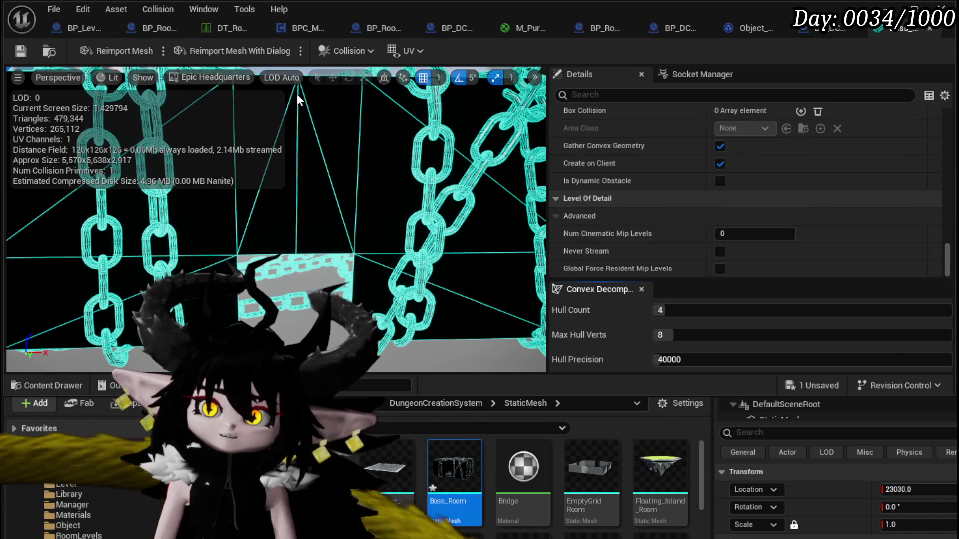
scroll(718, 253, "up", 6)
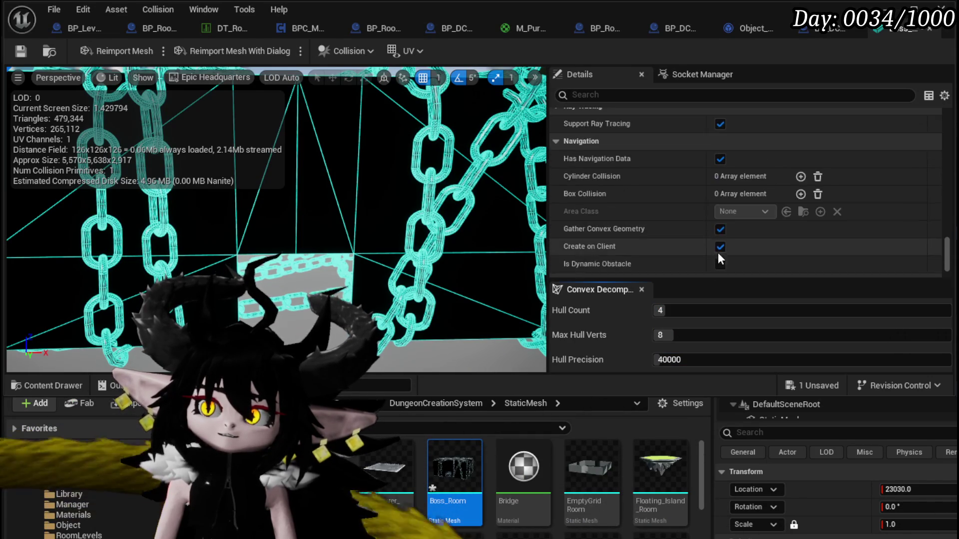
scroll(718, 252, "down", 5)
scroll(715, 248, "up", 5)
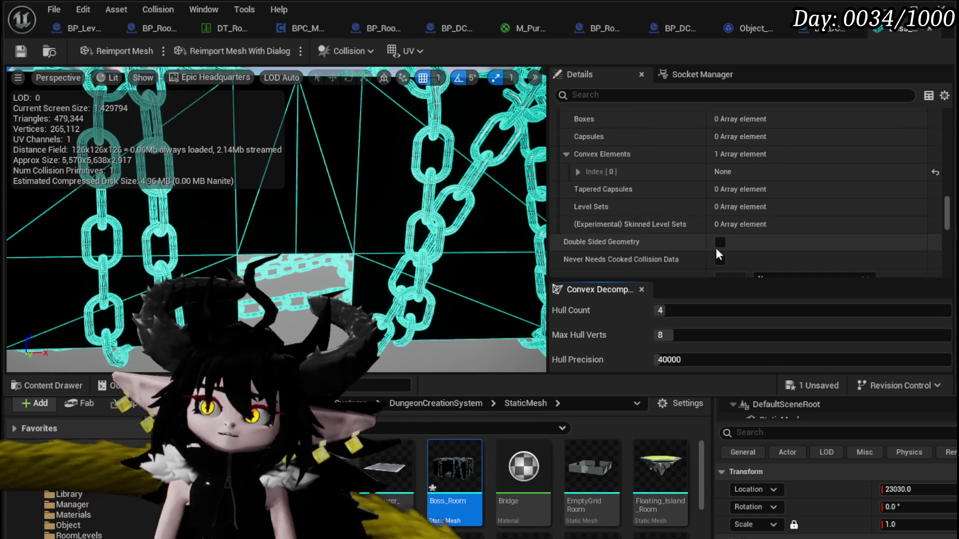
scroll(709, 239, "down", 5)
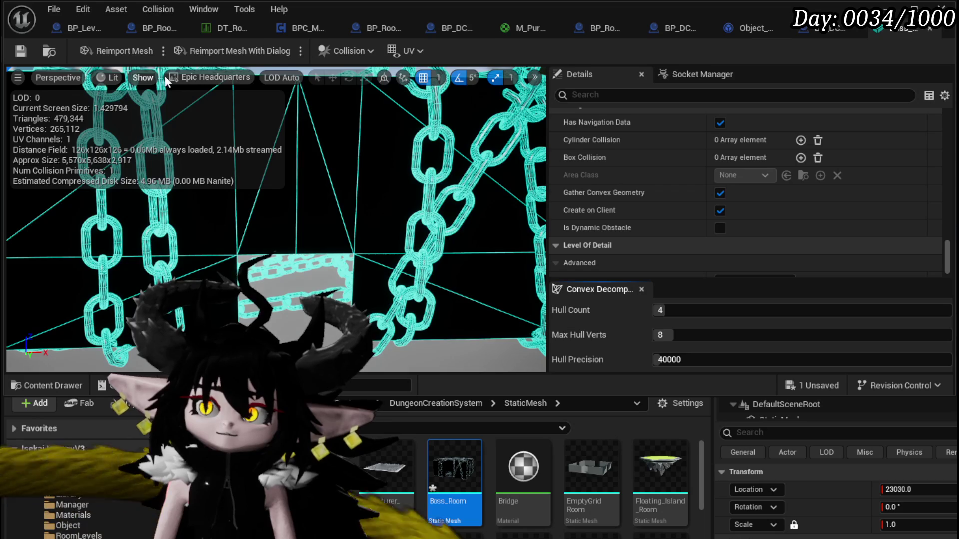
left_click(329, 54)
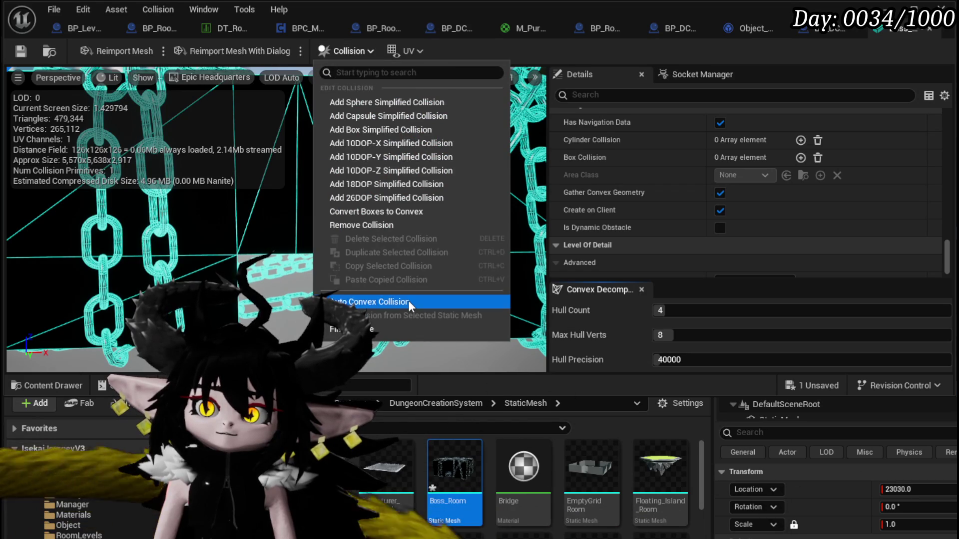
- Hide the complex collision wireframe and delete the existing green collision hull
left_click(409, 304)
left_click(145, 78)
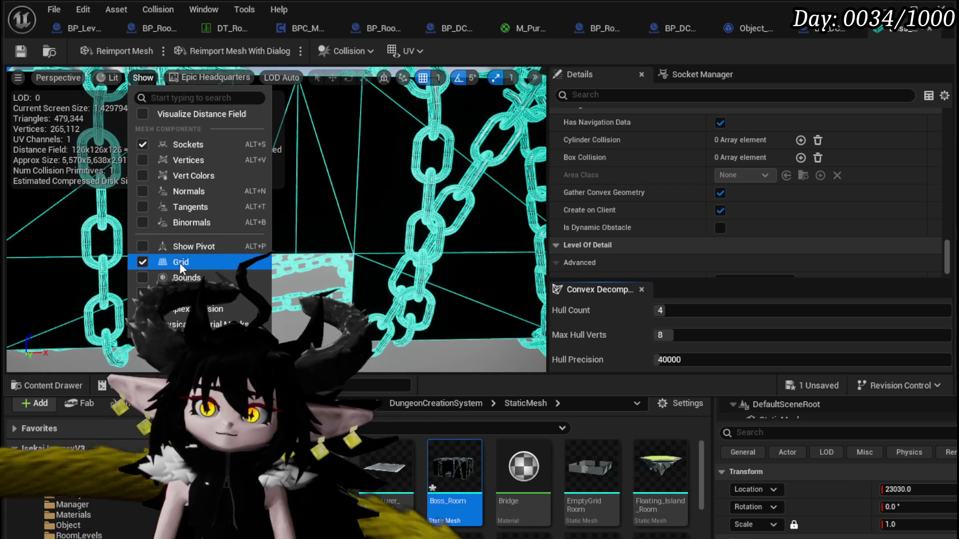
left_click(199, 309)
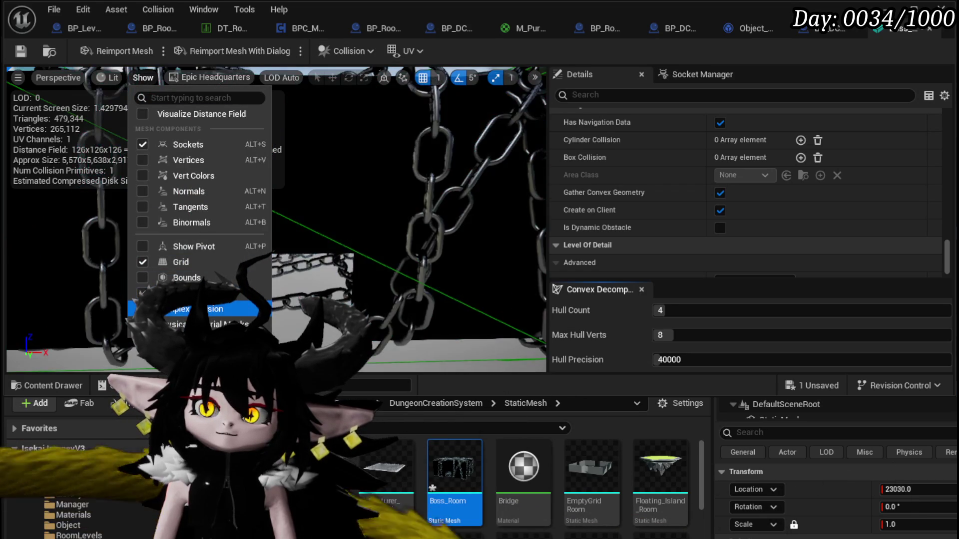
left_click(330, 245)
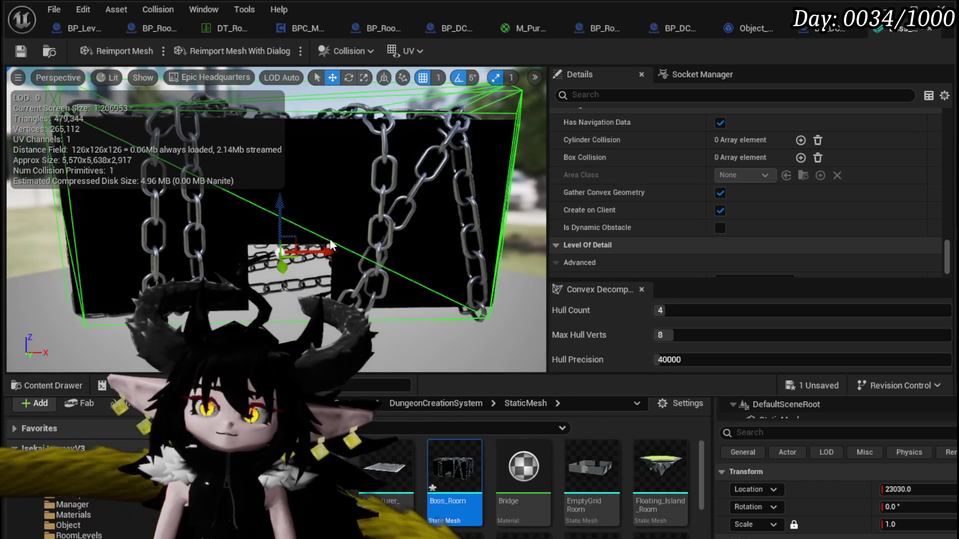
key("Delete")
scroll(329, 245, "up", 3)
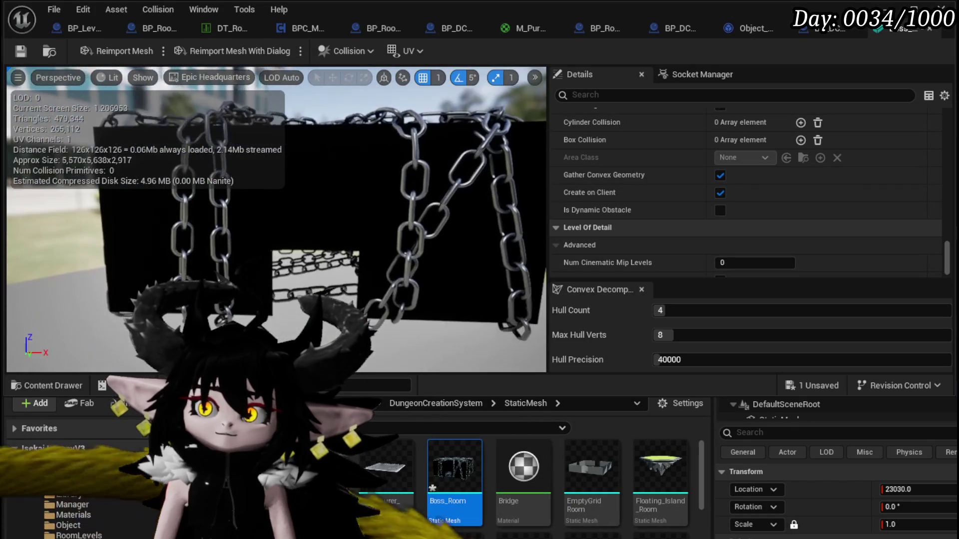
left_click(351, 52)
left_click(369, 300)
- Add 10DOP-X, then 10DOP-Y simplified collision, deleting each so no primitives remain
left_click_drag(297, 262, 325, 262)
left_click(337, 51)
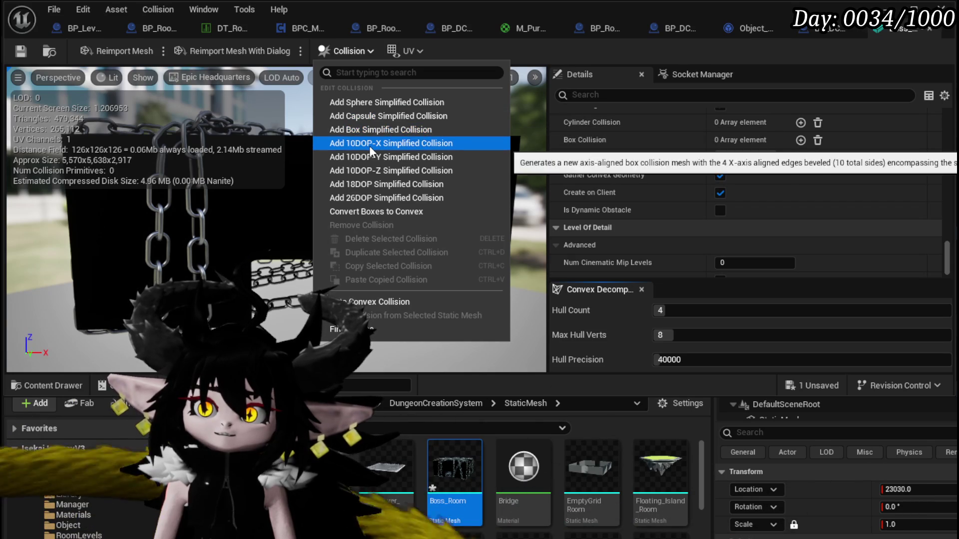
left_click(370, 144)
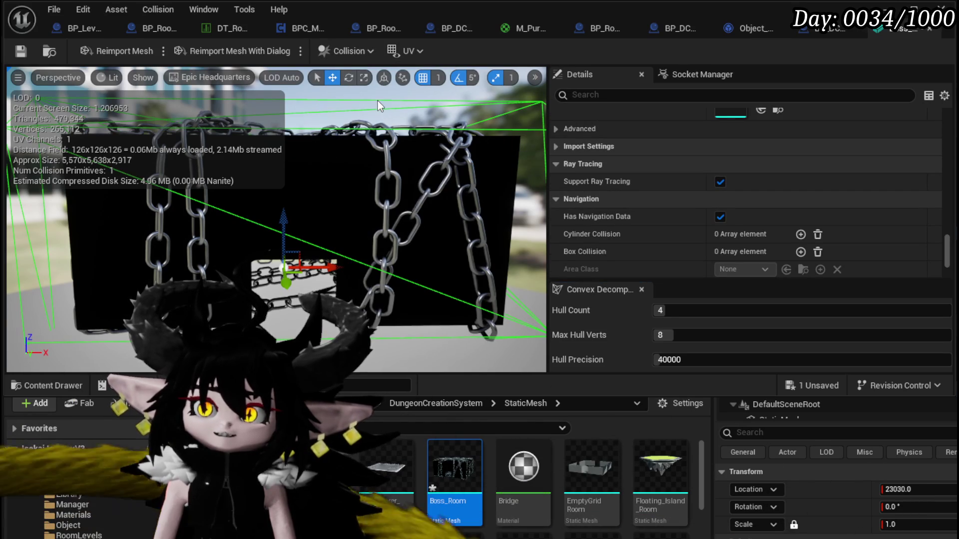
key("Delete")
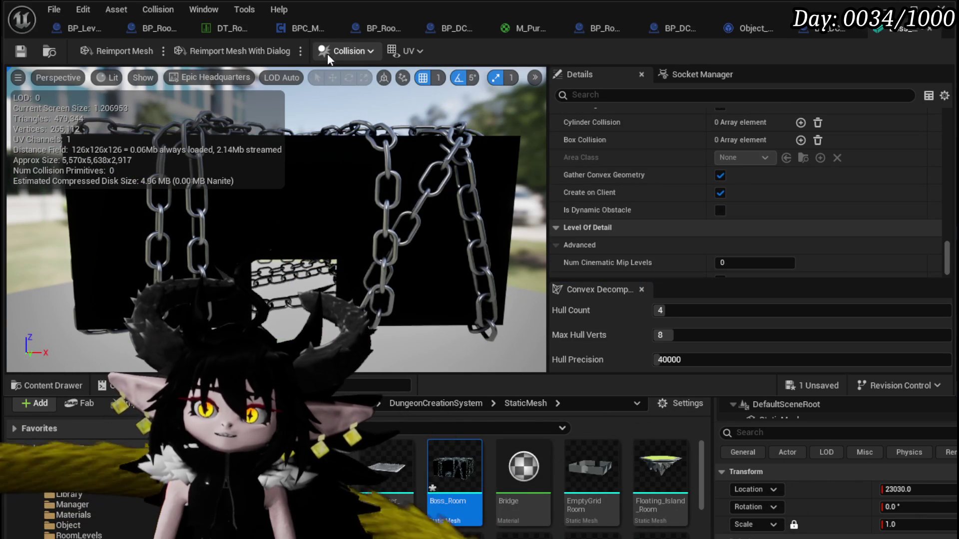
left_click(328, 51)
left_click(368, 155)
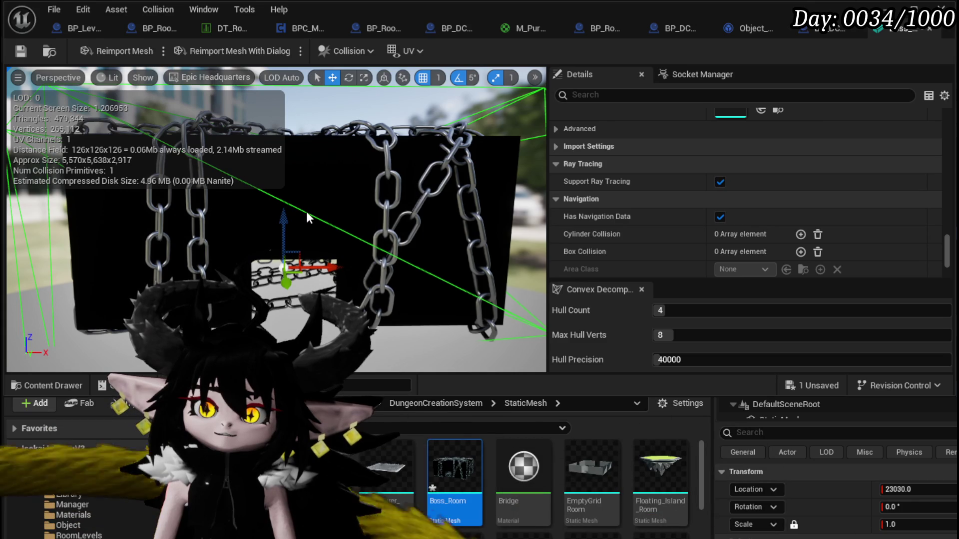
key("Delete")
left_click(364, 50)
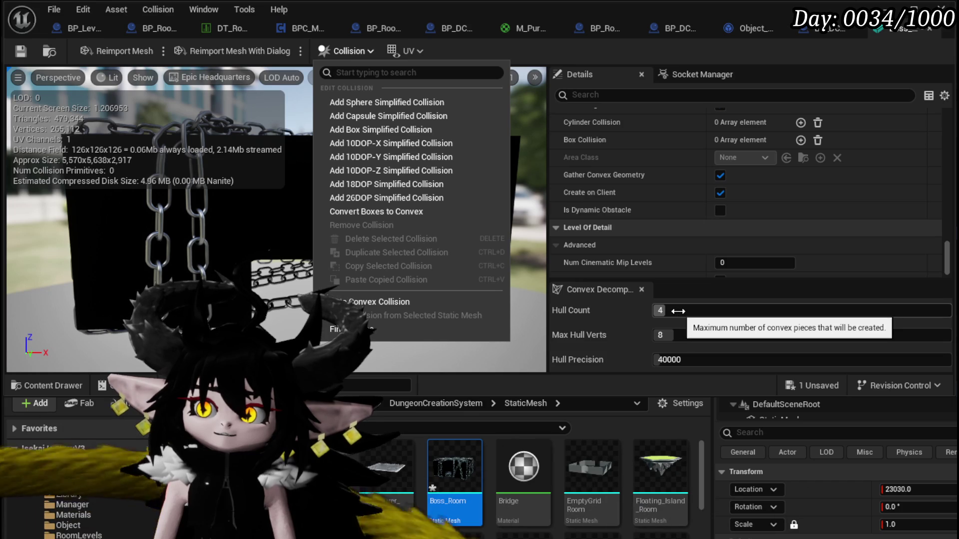
- Edit Hull Precision and Max Hull Verts, then add a test simplified collision hull
left_click(688, 364)
type("1")
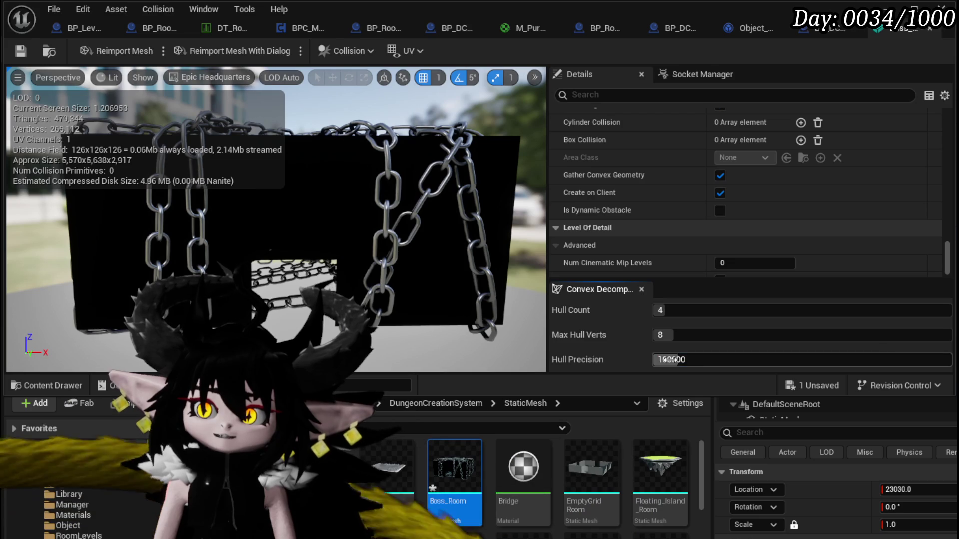
left_click(668, 336)
type("12")
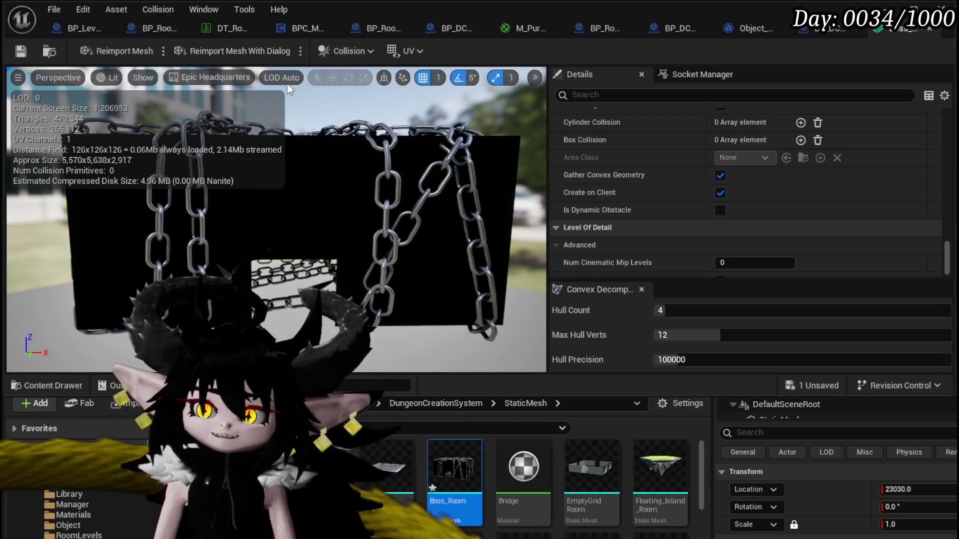
left_click(340, 56)
left_click(411, 198)
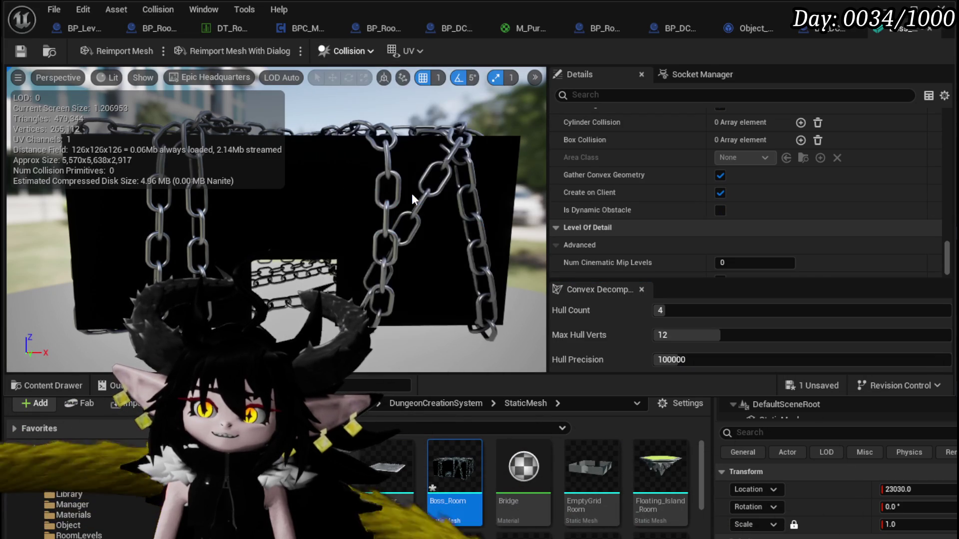
mouse_move(412, 198)
left_mouse_down()
mouse_move(414, 170)
mouse_move(245, 175)
left_mouse_up()
- Raise Hull Count and Max Hull Verts toward 29 and 18, and add an 18DOP collision
left_click_drag(688, 317, 690, 316)
left_click(690, 317)
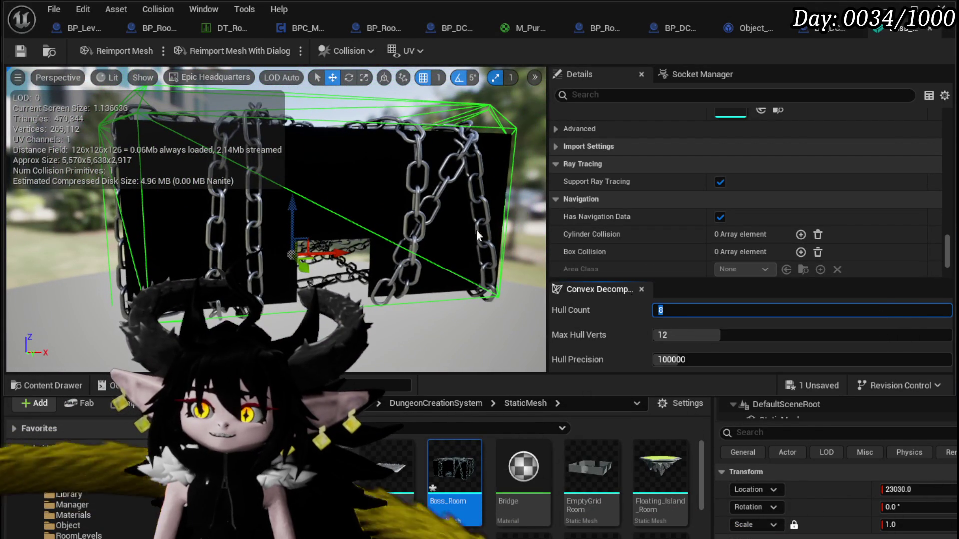
left_click(346, 51)
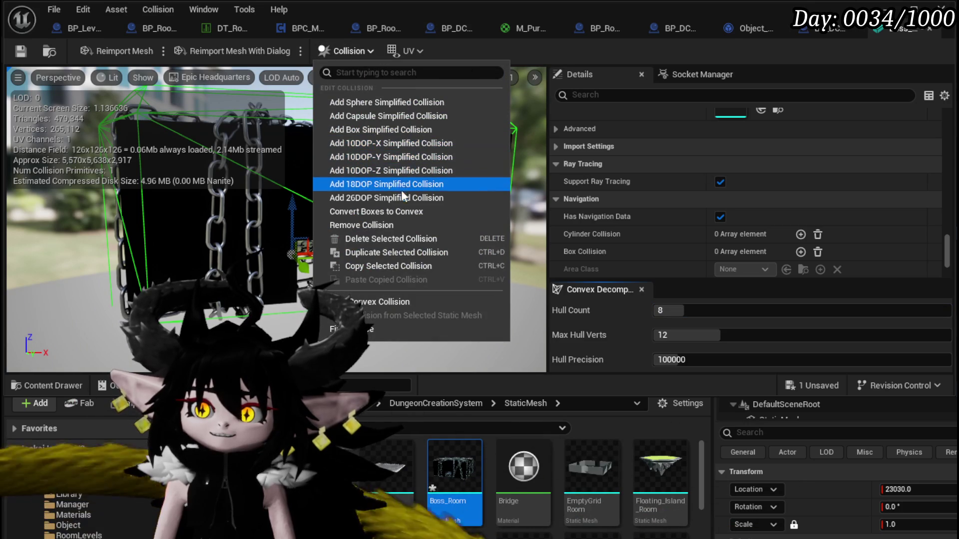
left_click(403, 185)
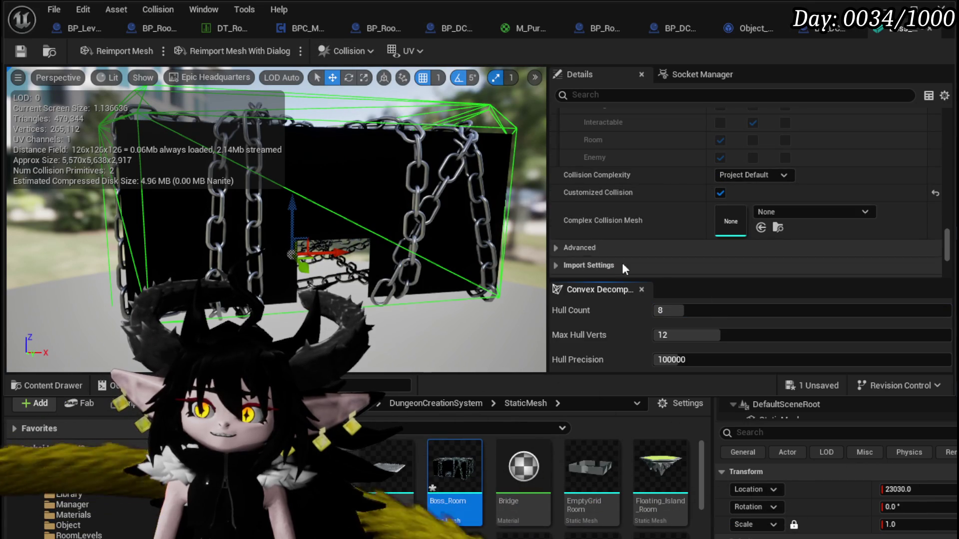
left_click(719, 334)
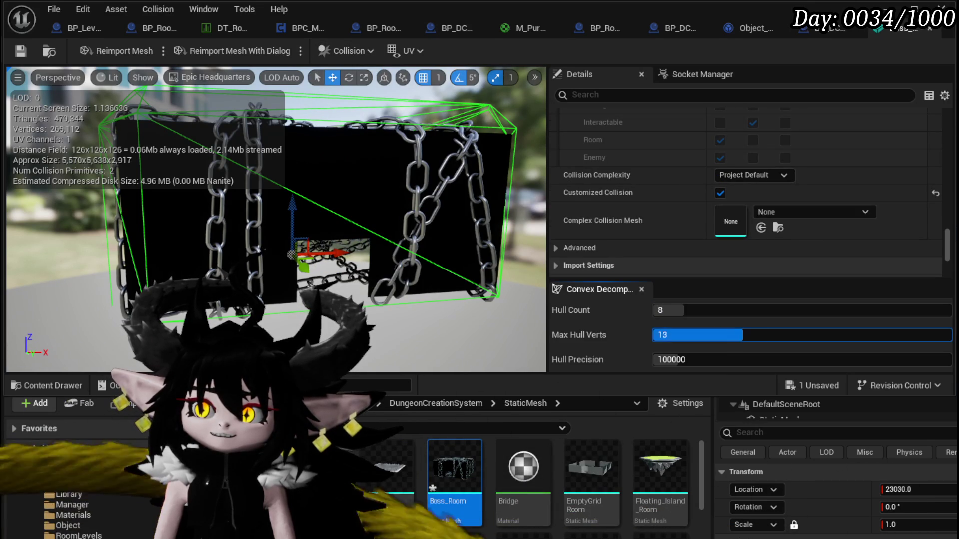
left_click_drag(667, 317, 709, 317)
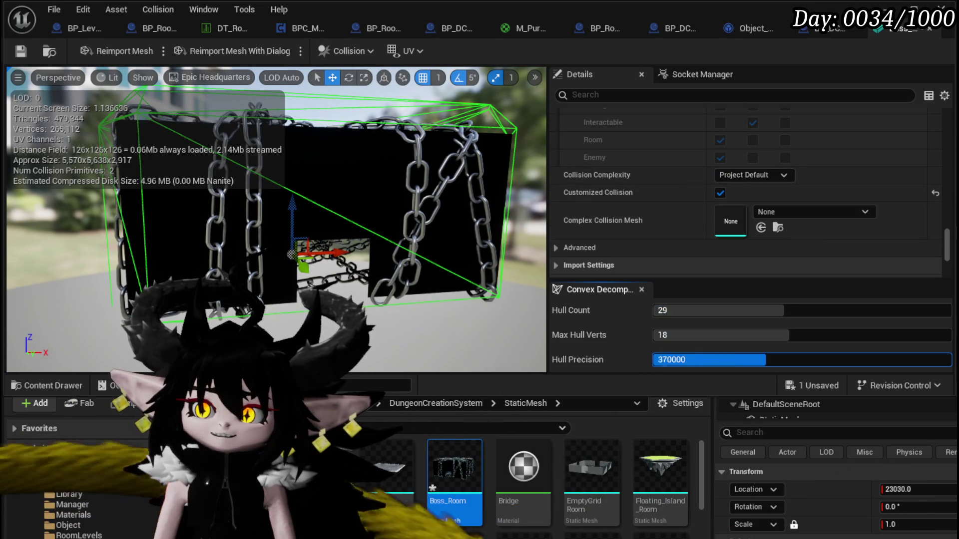
- Add another collision from the Collision menu, then undo twice to clear the test primitives
left_click(362, 49)
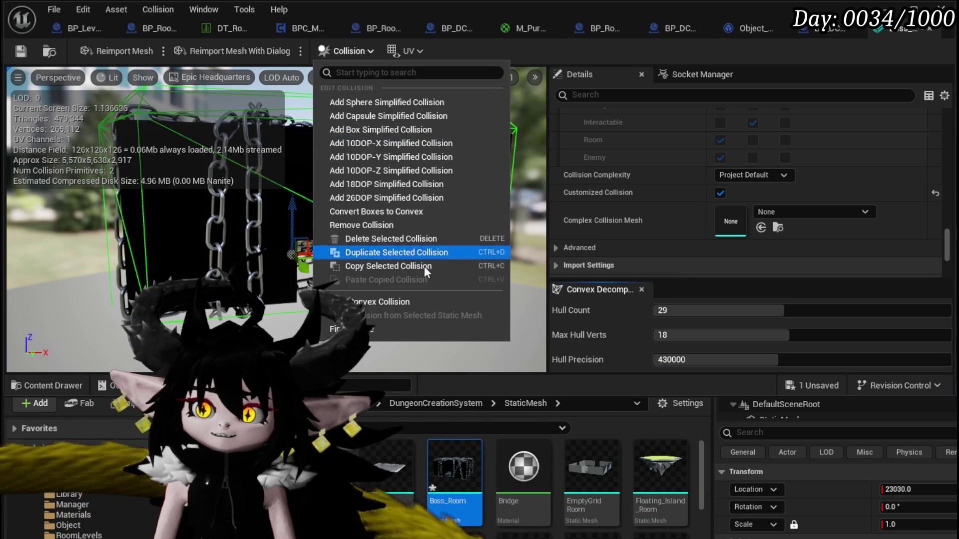
left_click(380, 199)
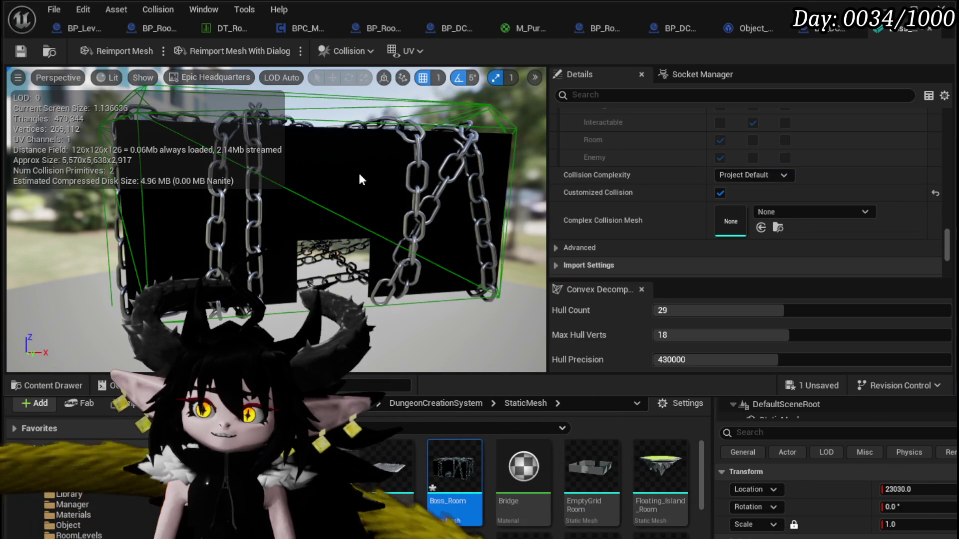
key("ctrl+z")
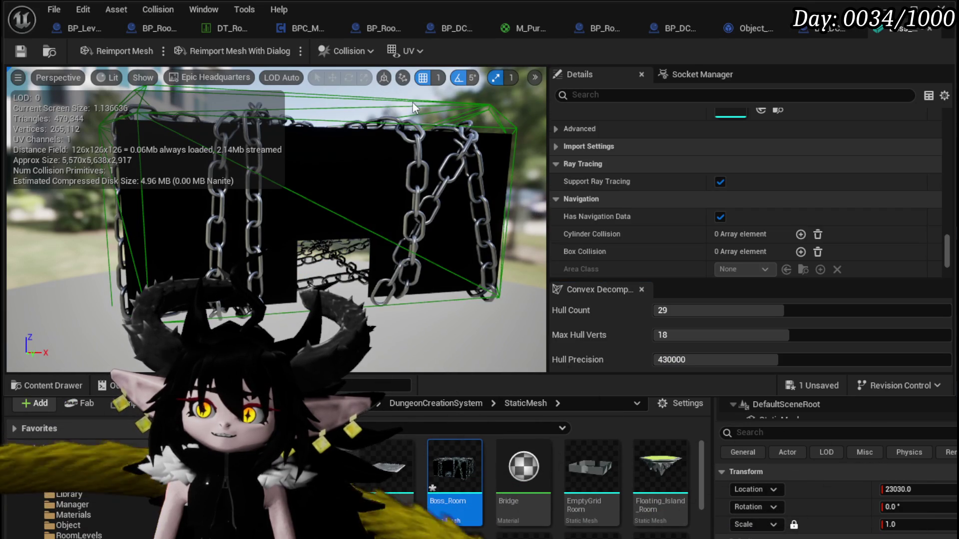
key("ctrl+z")
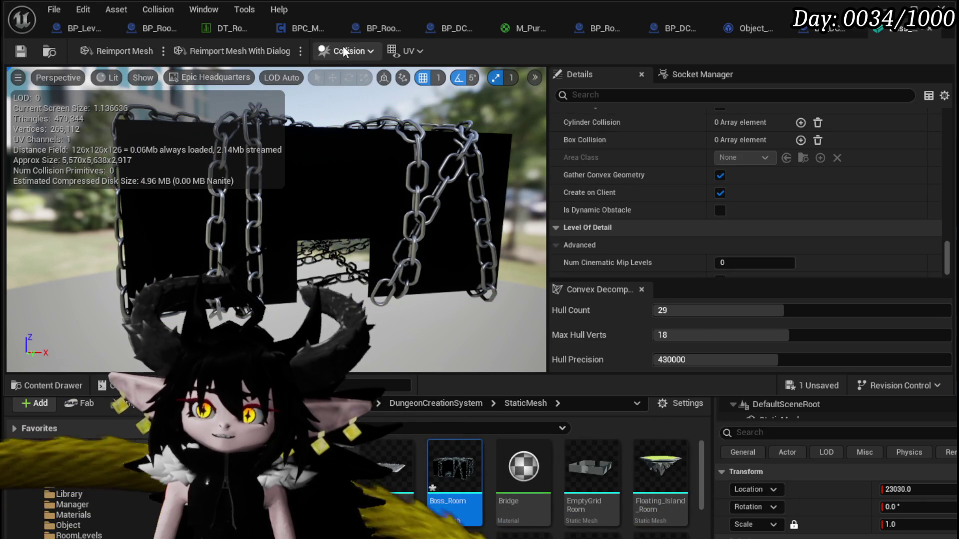
- Try Convert Boxes to Convex from the Collision menu and decline the conversion
left_click(343, 49)
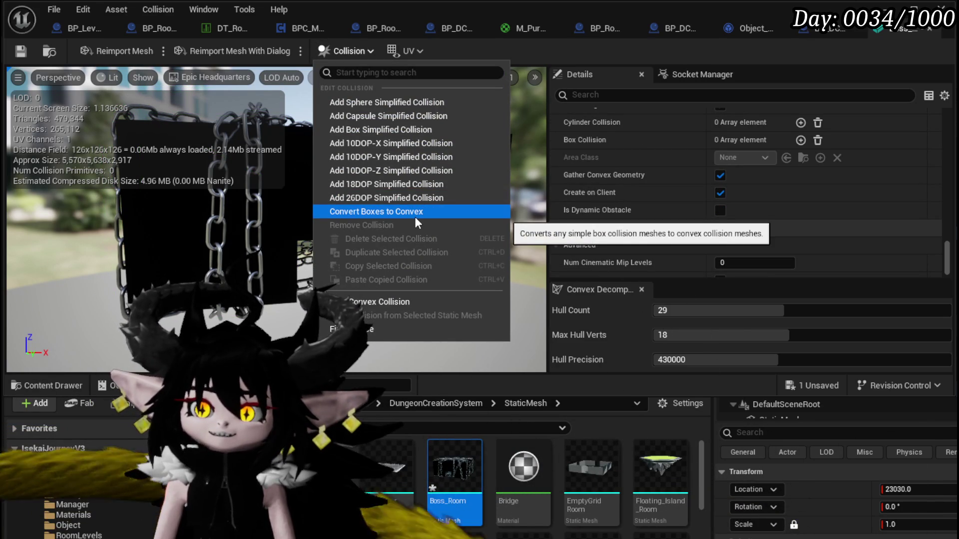
left_click(415, 217)
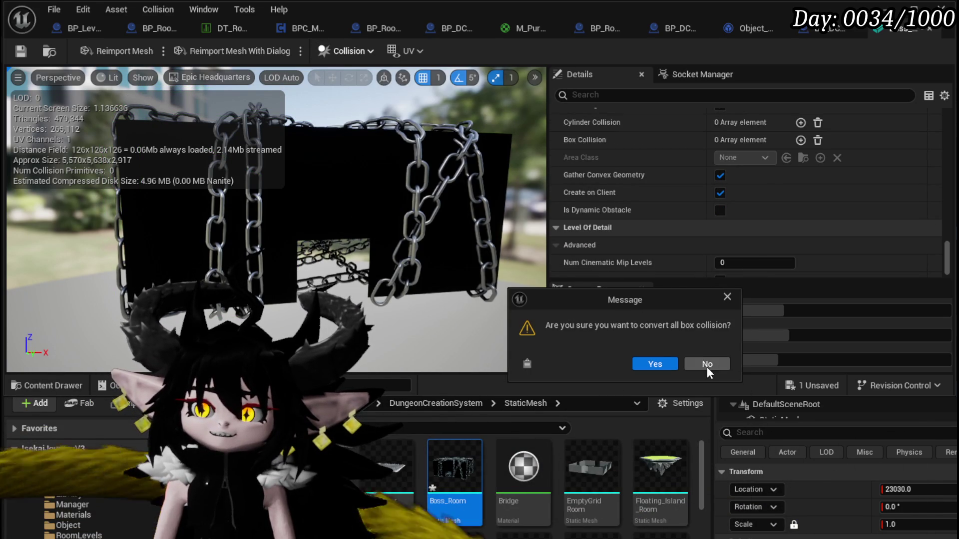
left_click(706, 364)
left_click(340, 52)
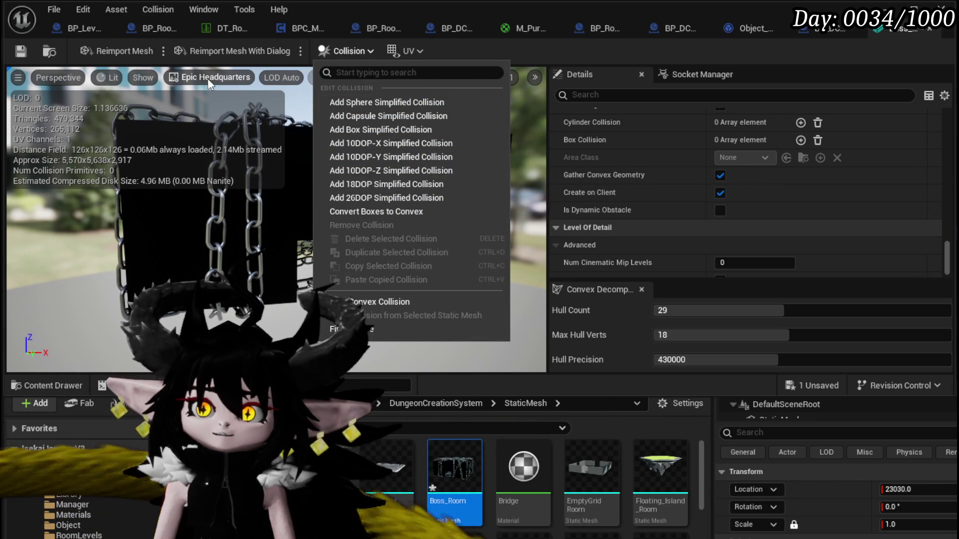
- Set Collision Complexity to Use Complex Collision As Simple and save Boss_Room
scroll(777, 193, "up", 5)
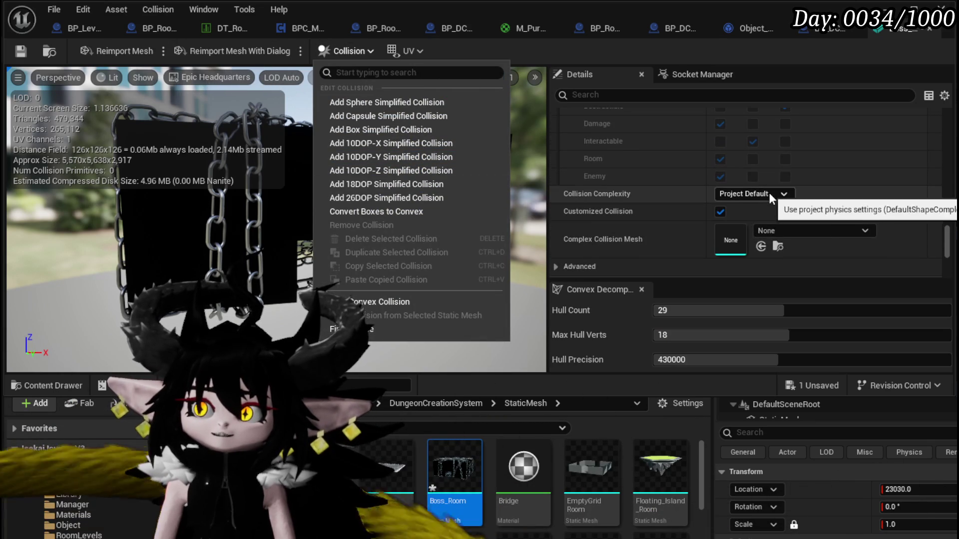
left_click(769, 193)
left_click(775, 244)
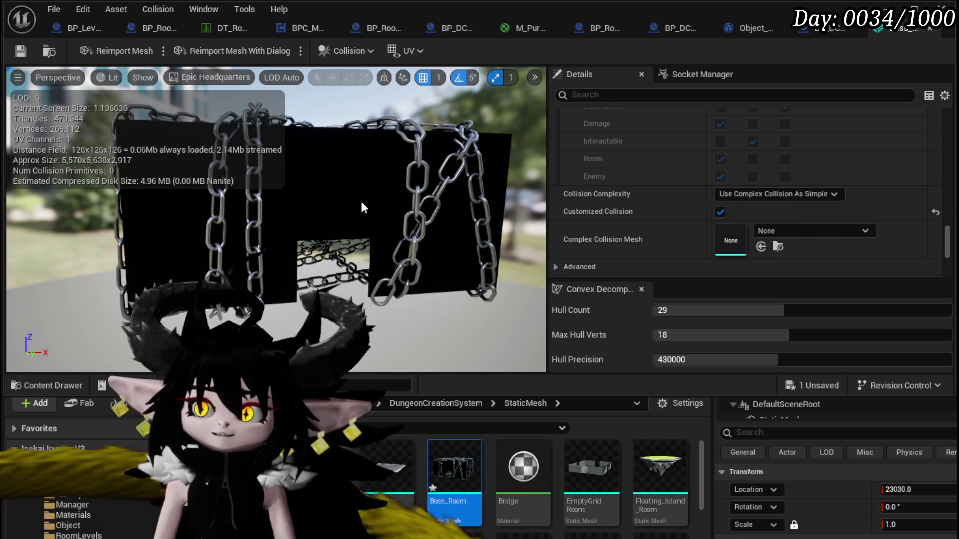
key("ctrl+s")
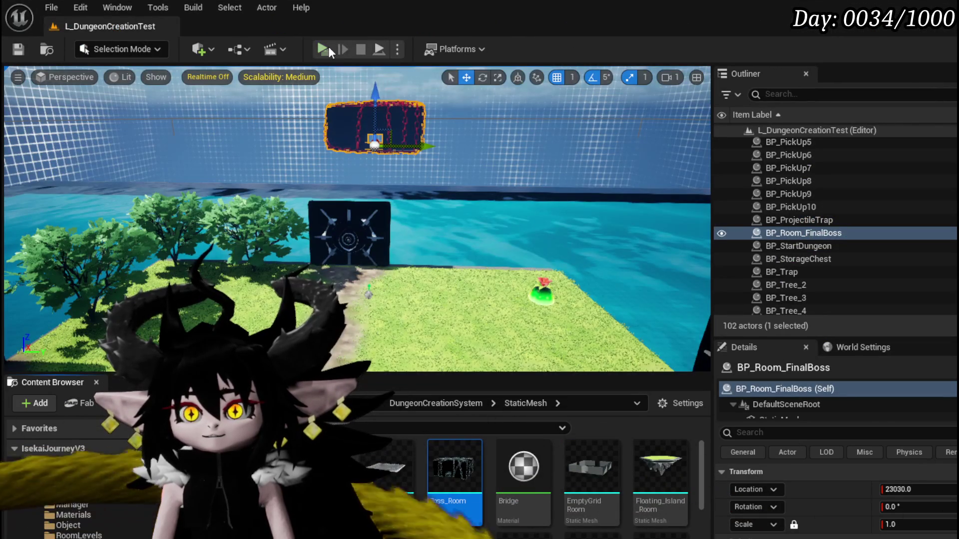
- Start a play test of the L_DungeonCreationTest level
left_click(328, 47)
- Run to the boss door and pick Cathedral, HighRocks, then Lever as the next rooms
key("w")
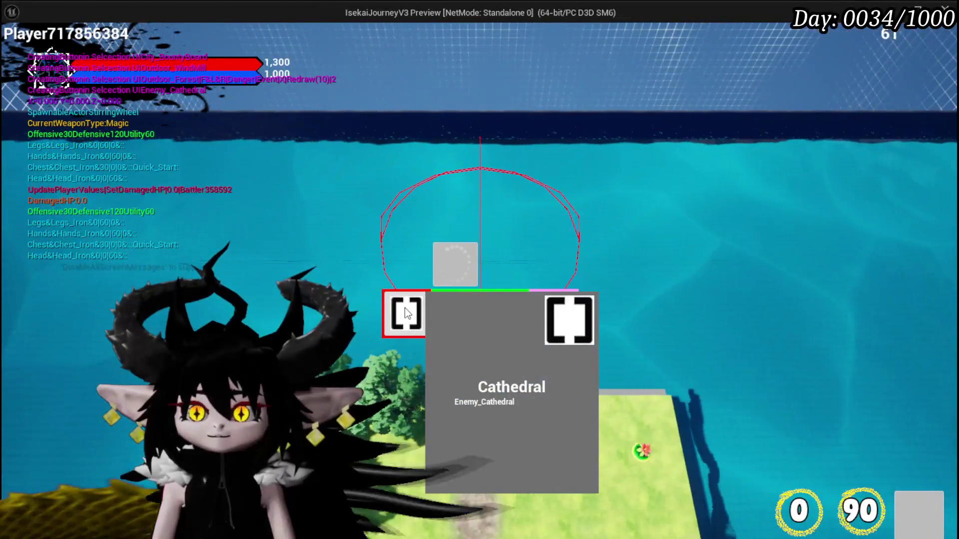
left_click(405, 310)
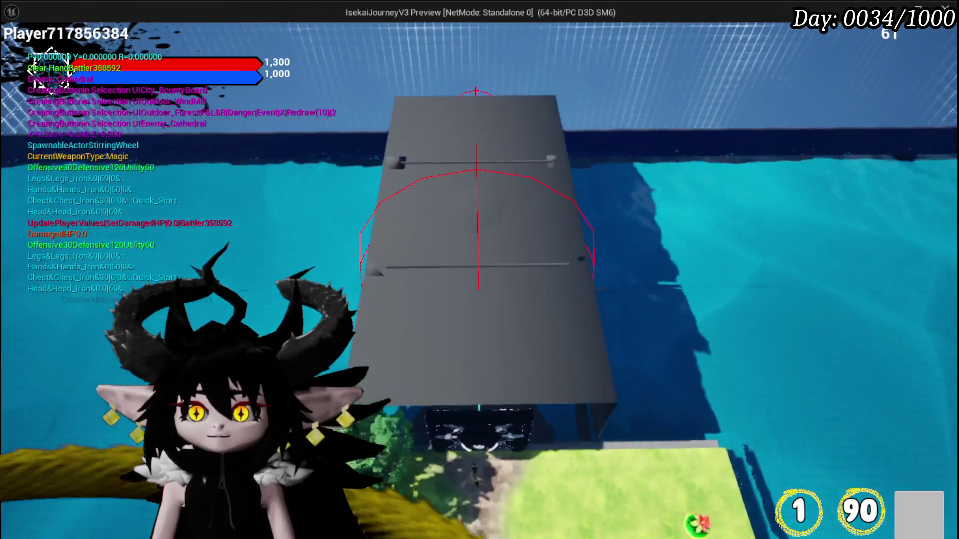
key("w")
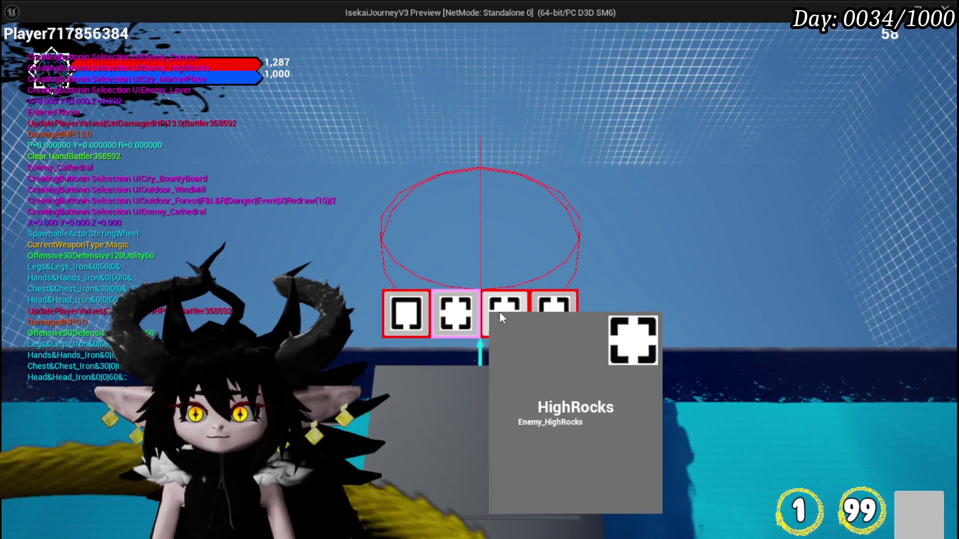
left_click(499, 311)
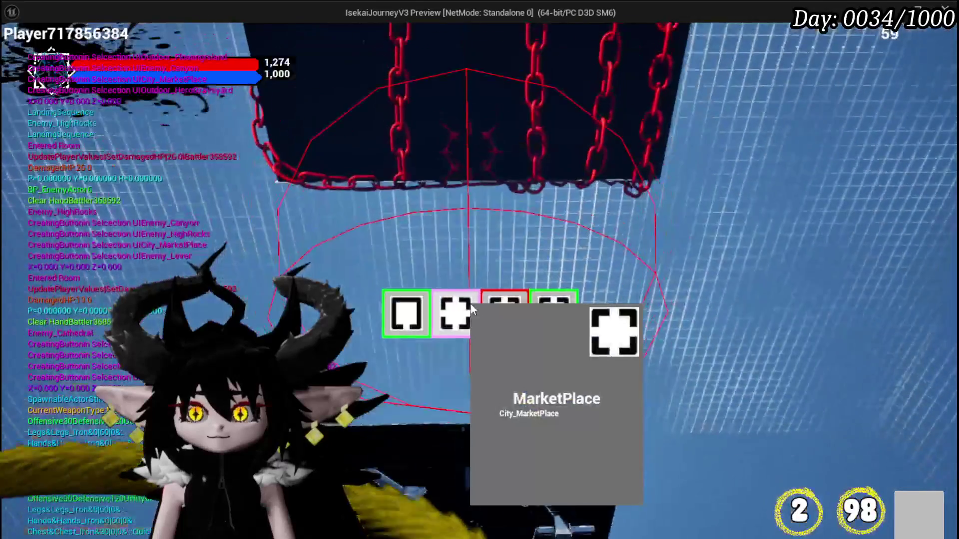
left_click(499, 315)
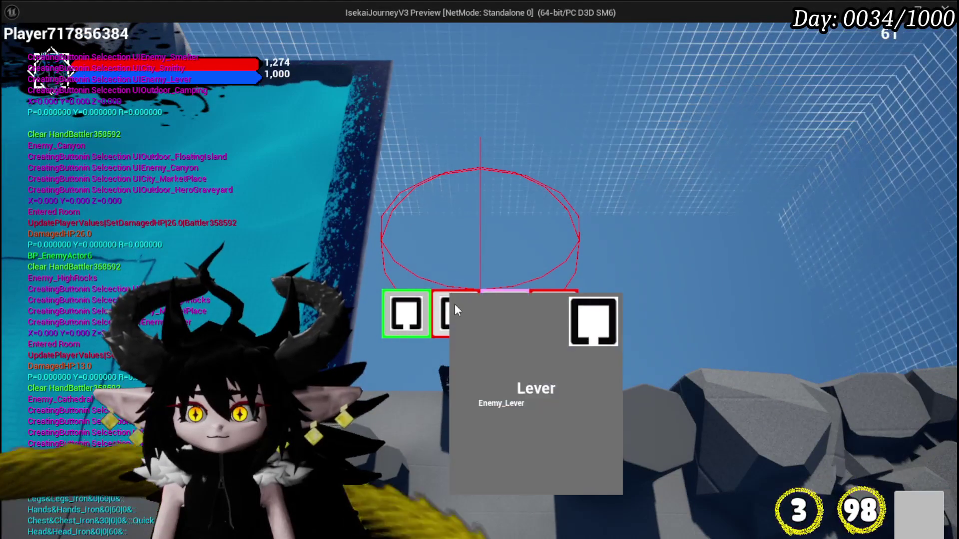
left_click(455, 308)
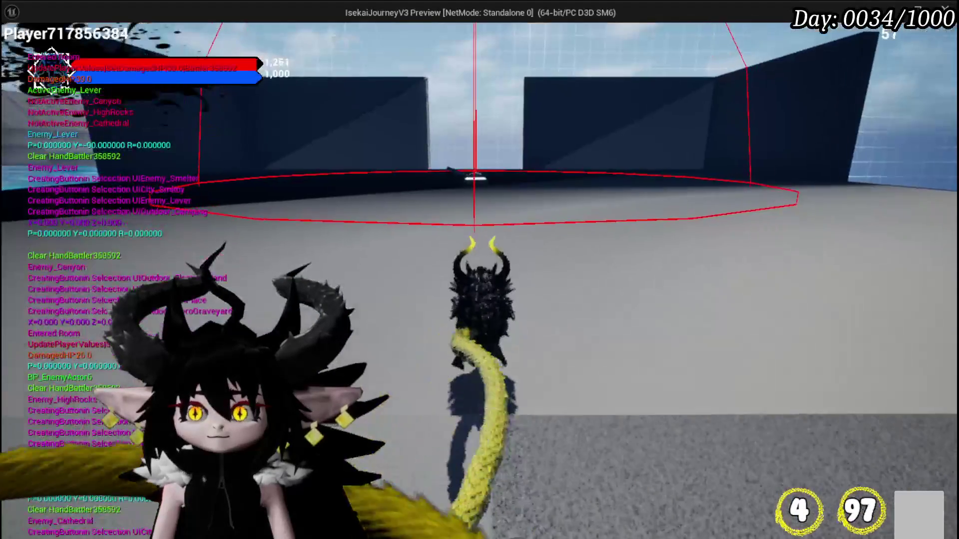
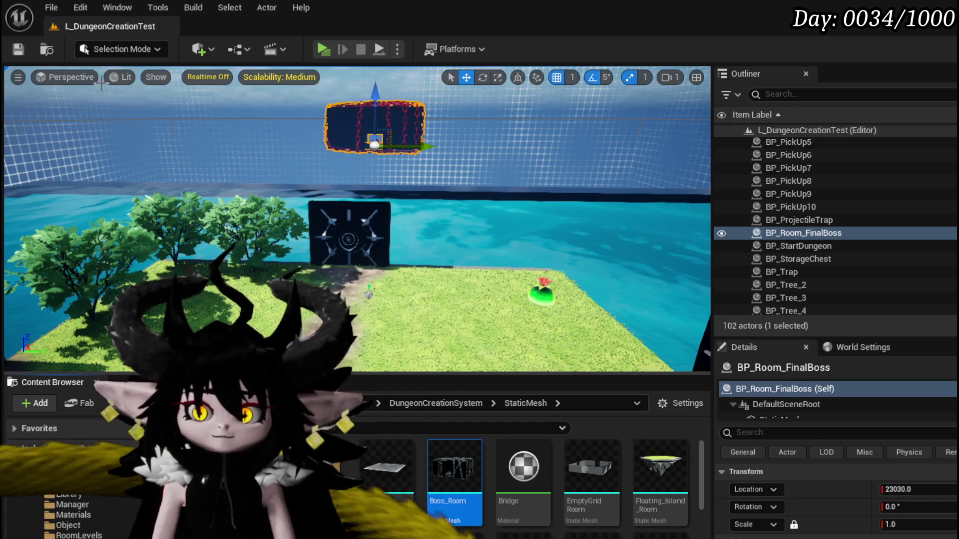
- Save the level and browse the DungeonCreationSystem Actor folder's BP_DC_Border, BP_DC_BossDoor and BP_DC_Door blueprints
key("ctrl+s")
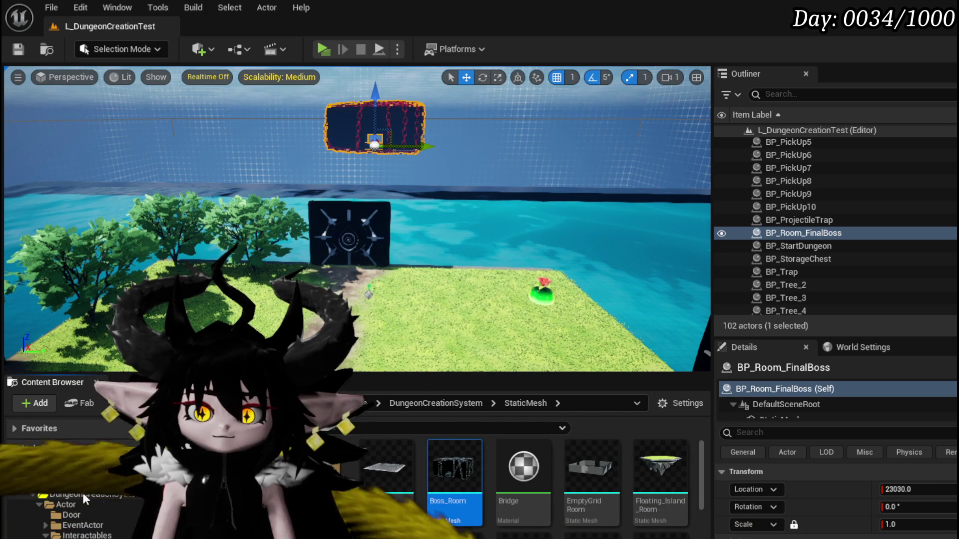
left_click(80, 505)
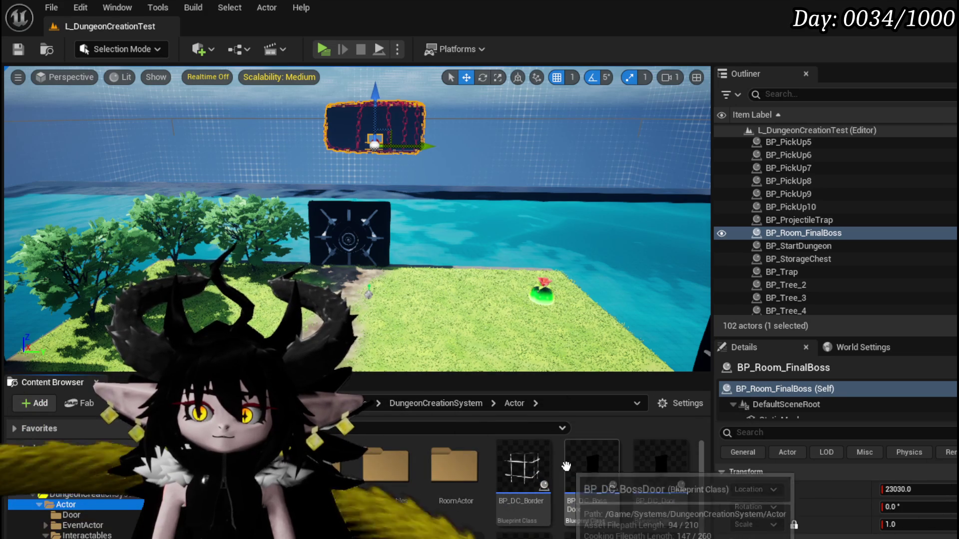
scroll(688, 474, "down", 2)
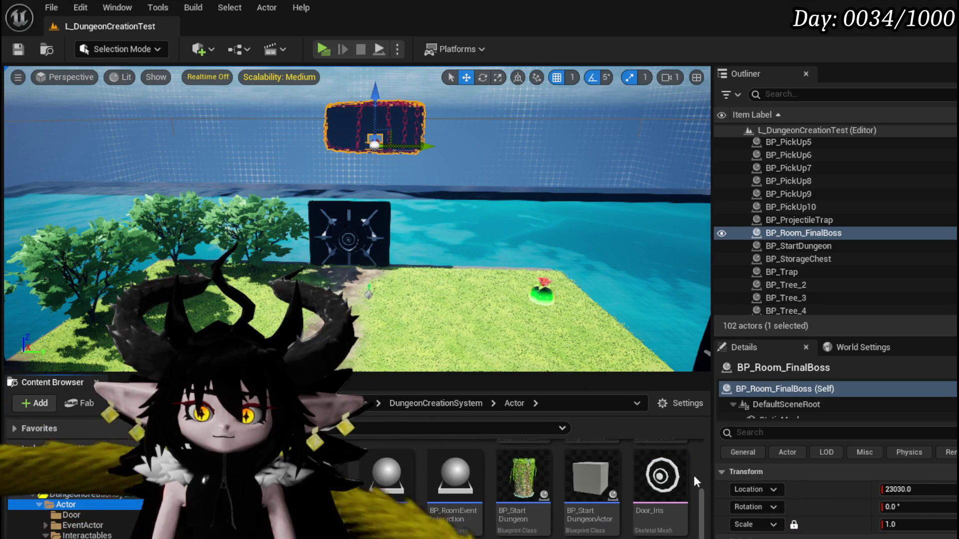
scroll(692, 474, "up", 2)
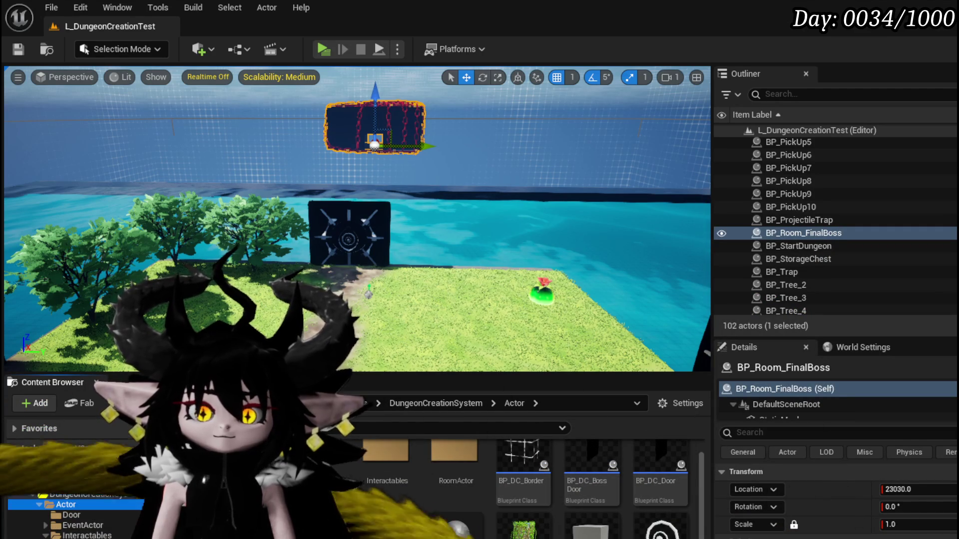
- Open BP_Room_FinalBoss in the Blueprint editor and select its Box trigger component
double_click(592, 464)
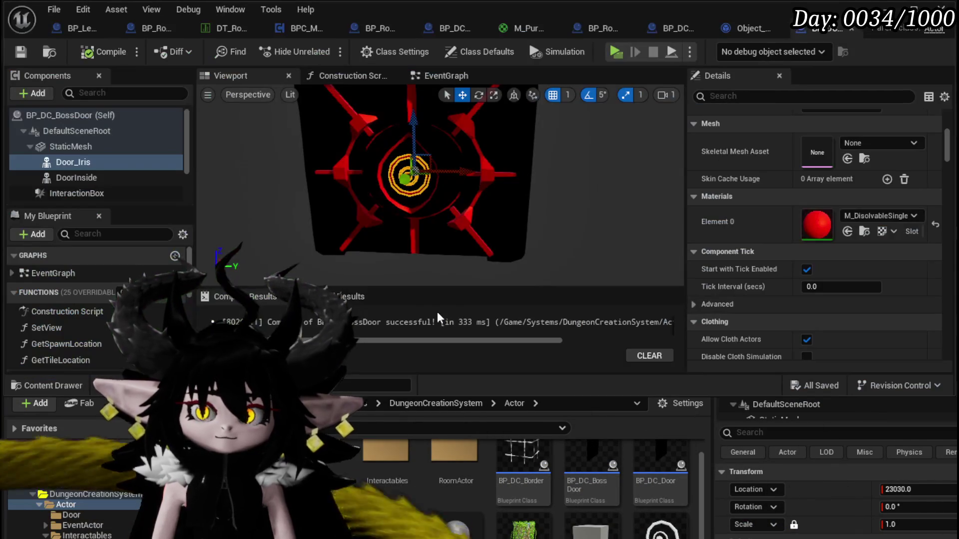
left_click(353, 31)
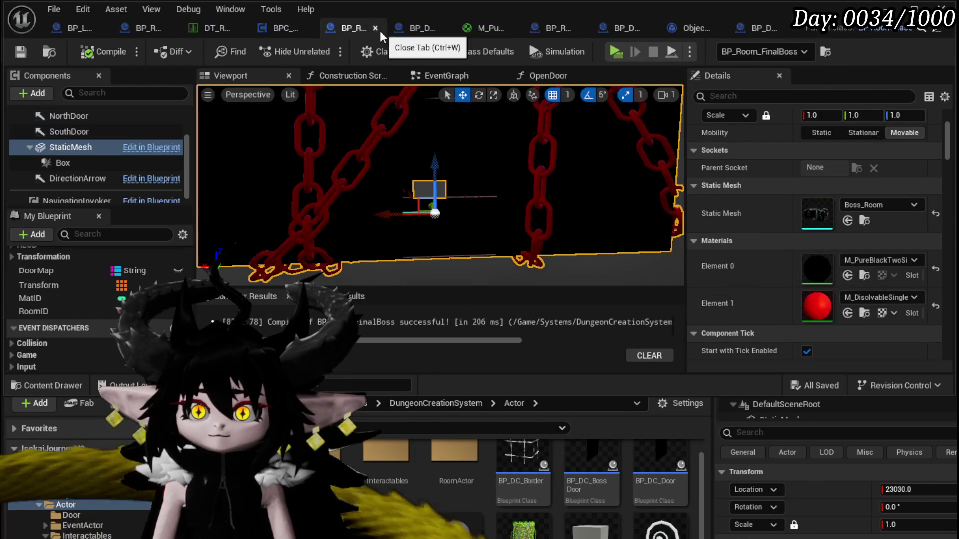
mouse_move(349, 33)
left_mouse_down()
mouse_move(210, 31)
mouse_move(73, 46)
left_mouse_up()
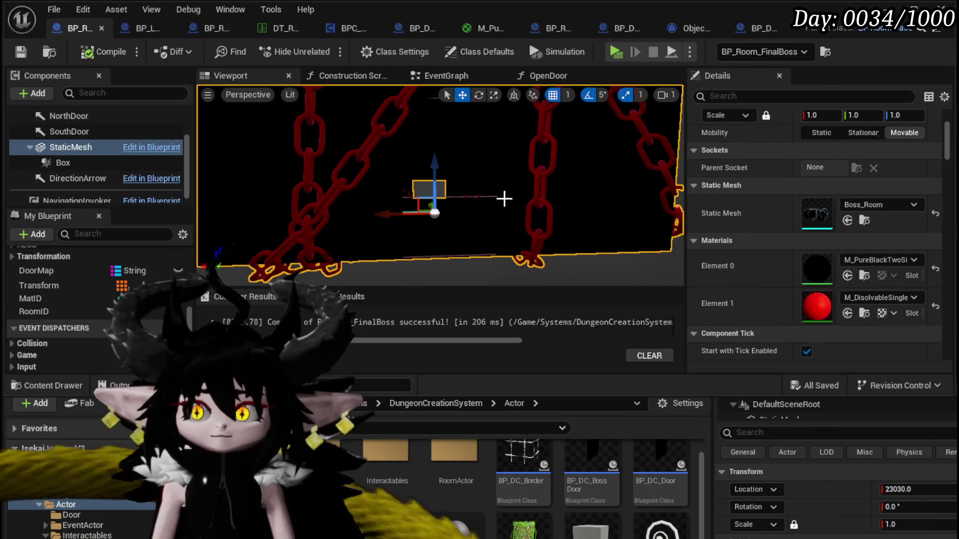
left_click(65, 163)
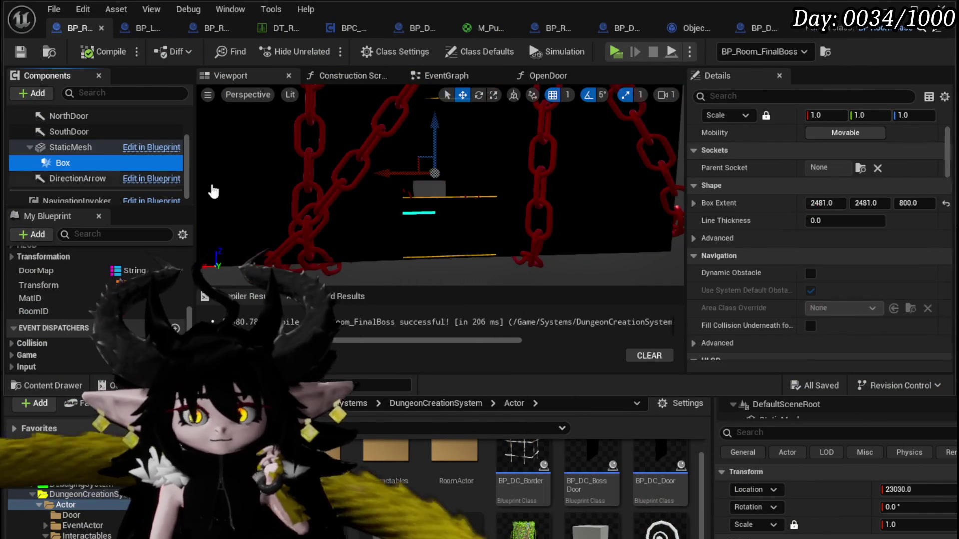
scroll(749, 227, "down", 5)
scroll(748, 220, "down", 10)
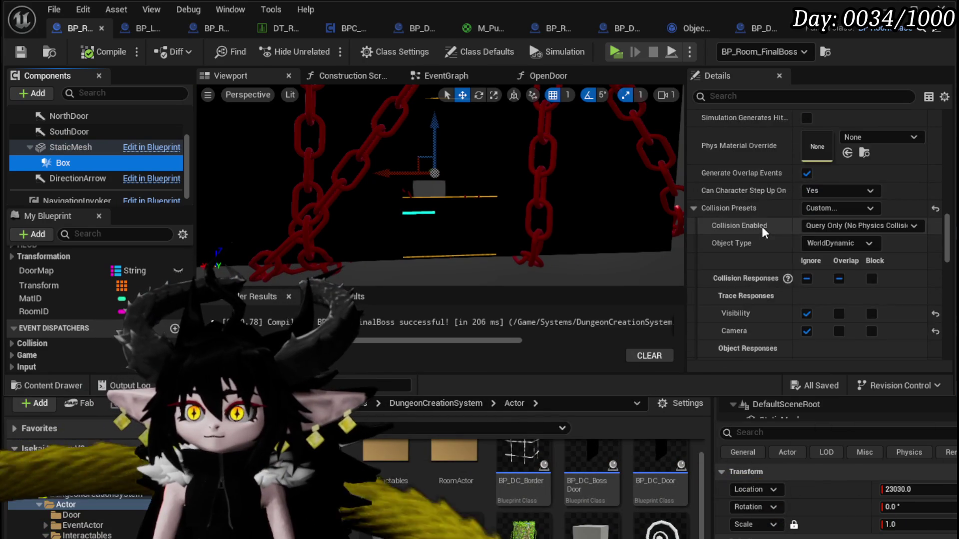
scroll(832, 299, "down", 5)
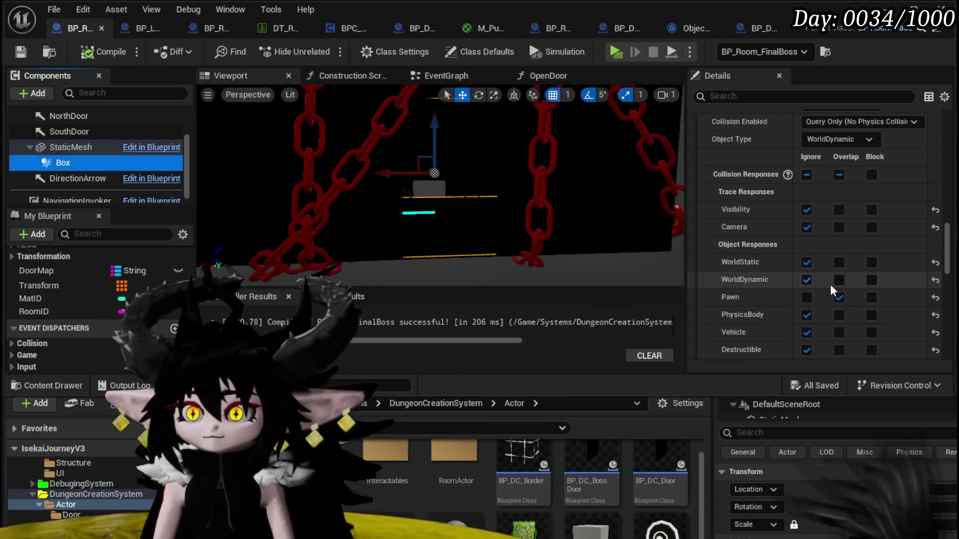
- Set the Box's collision responses to block Camera and Enemy
left_click(872, 228)
scroll(820, 244, "down", 5)
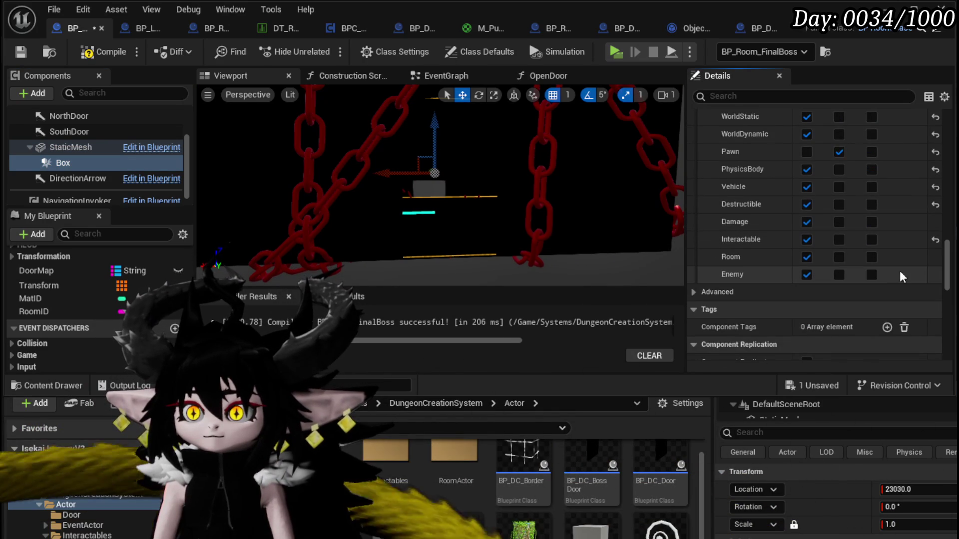
left_click(872, 275)
scroll(915, 268, "up", 3)
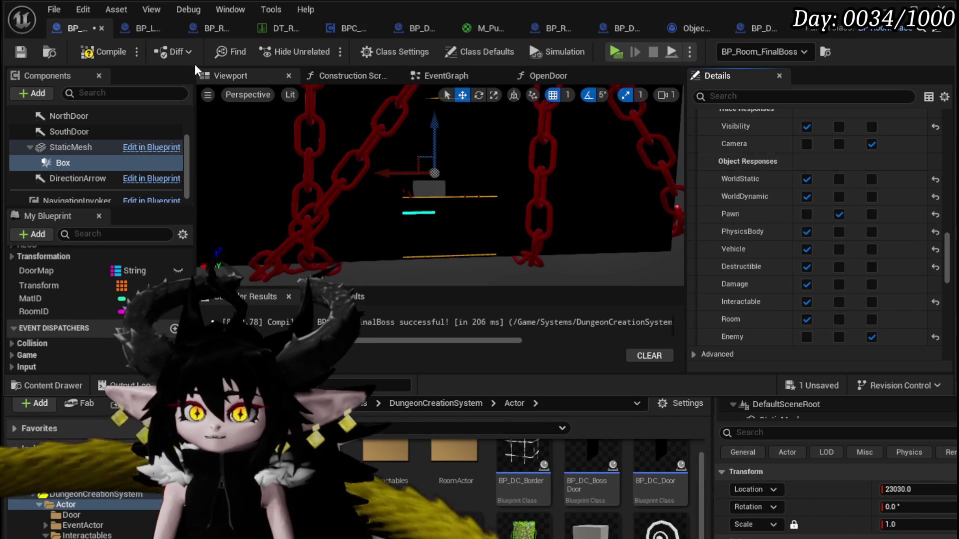
- Compile and save BP_Room_FinalBoss, then return to the level
left_click(100, 51)
left_click(21, 51)
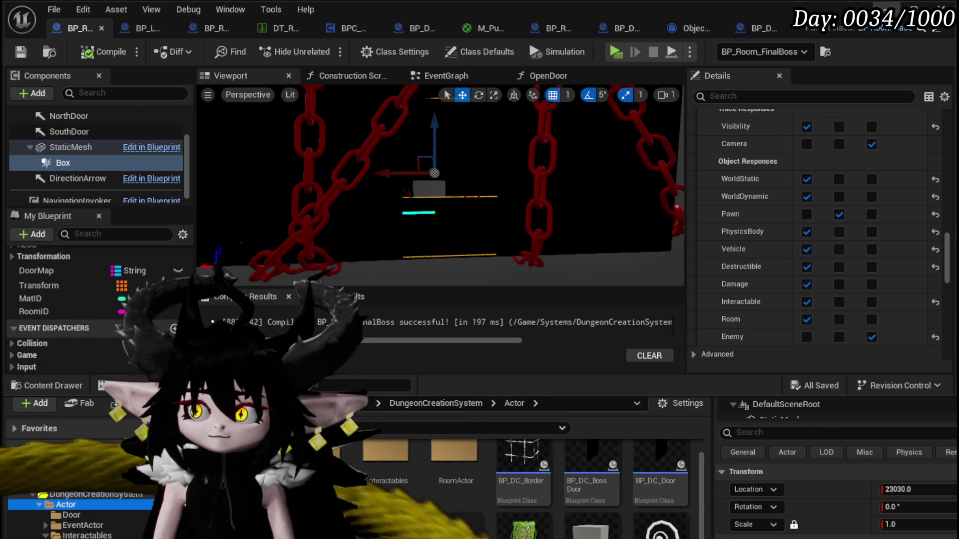
left_click(947, 9)
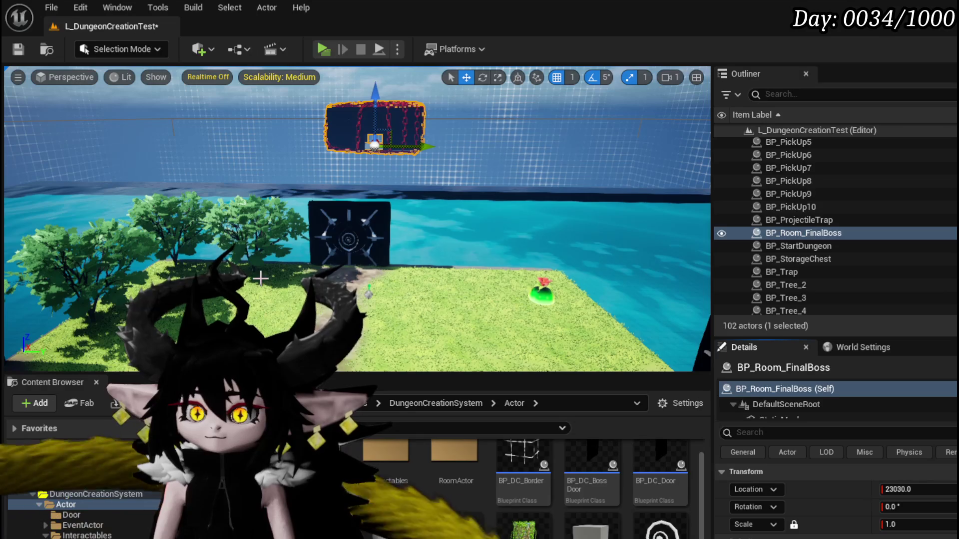
- Save the level and reopen BP_Room_FinalBoss's EventGraph with Ctrl+E
key("ctrl+s")
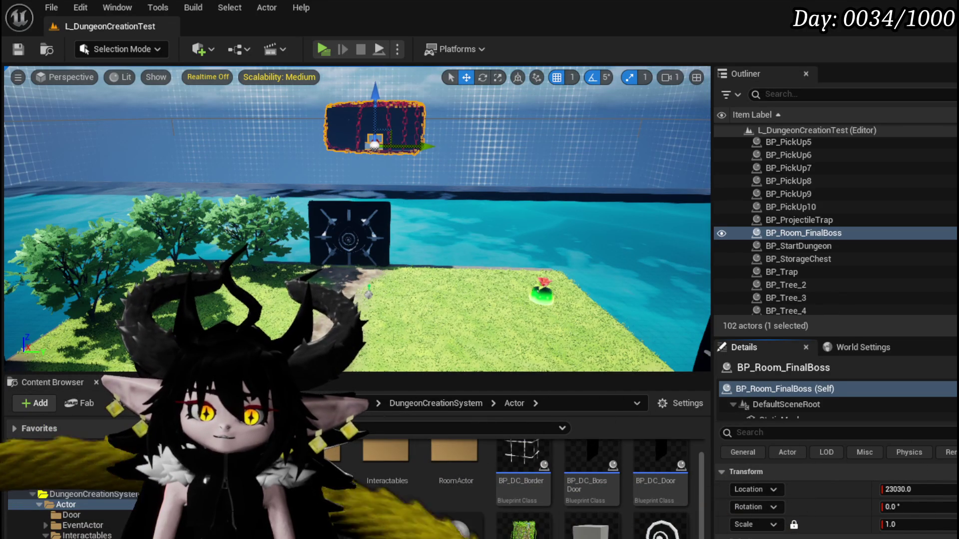
key("ctrl+e")
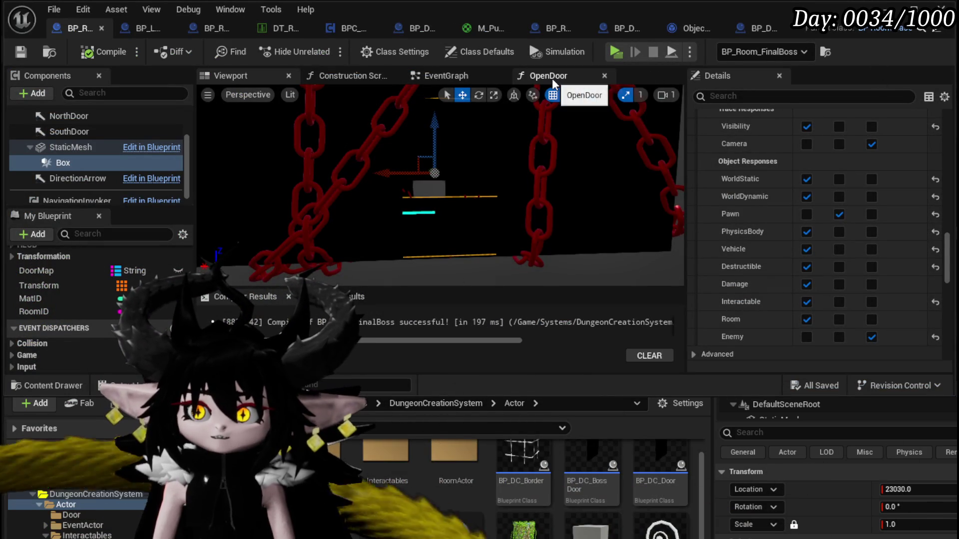
left_click(474, 79)
- Rearrange the Overlap event and Print String nodes to make room in the graph
scroll(484, 146, "up", 2)
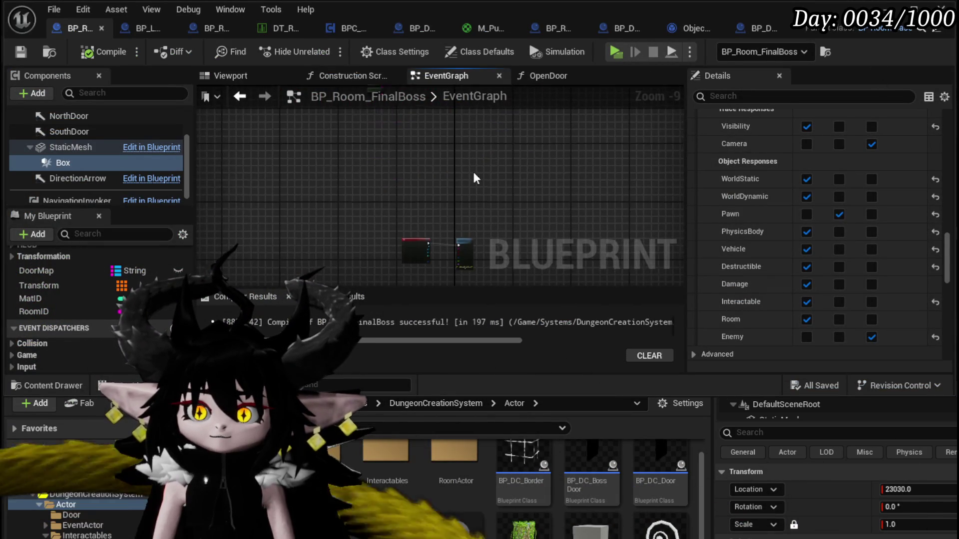
scroll(484, 149, "up", 7)
mouse_move(328, 172)
left_mouse_down()
mouse_move(412, 139)
mouse_move(558, 139)
left_mouse_up()
left_click_drag(427, 160, 252, 161)
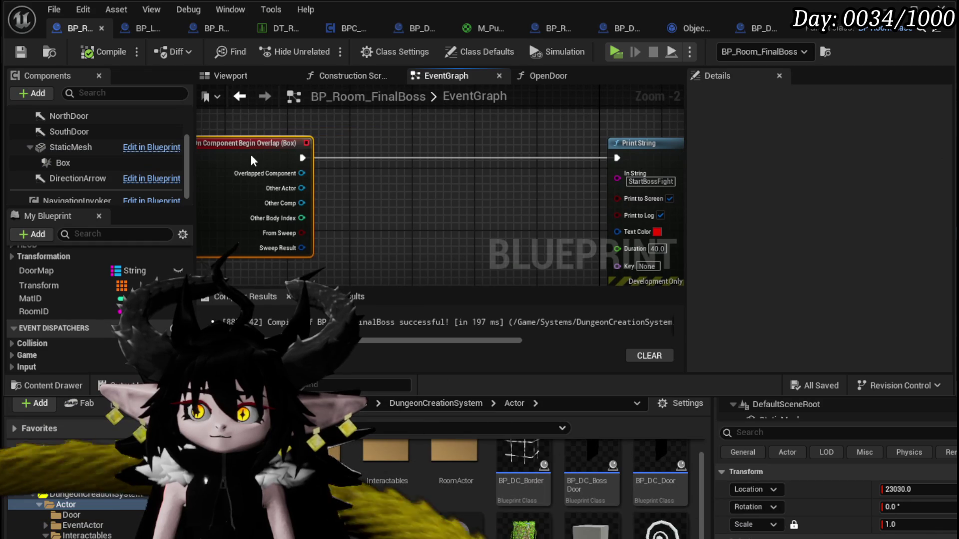
left_click_drag(677, 144, 480, 148)
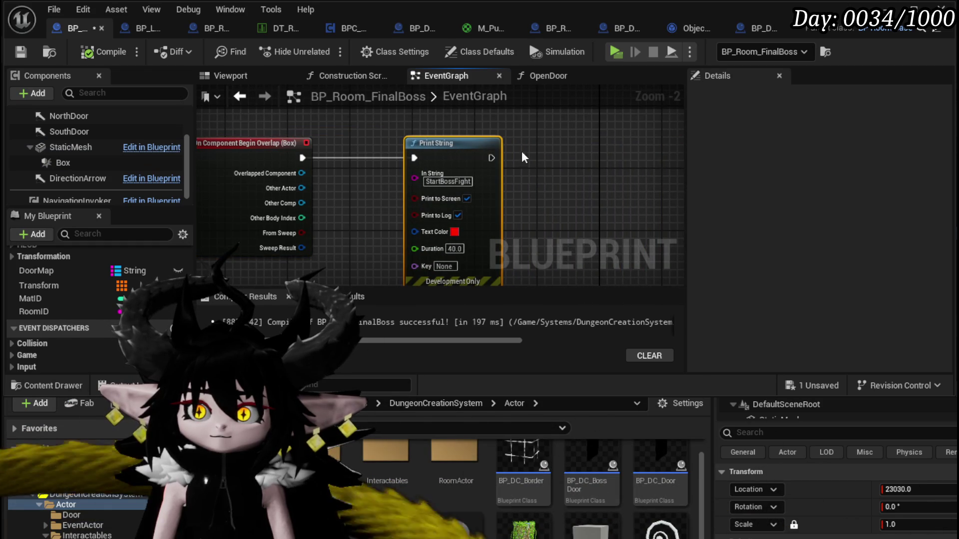
left_click_drag(556, 154, 566, 208)
- Add Get Combat Manager with a Self context, feeding a new Start Encounter call
right_click(397, 146)
type("get ")
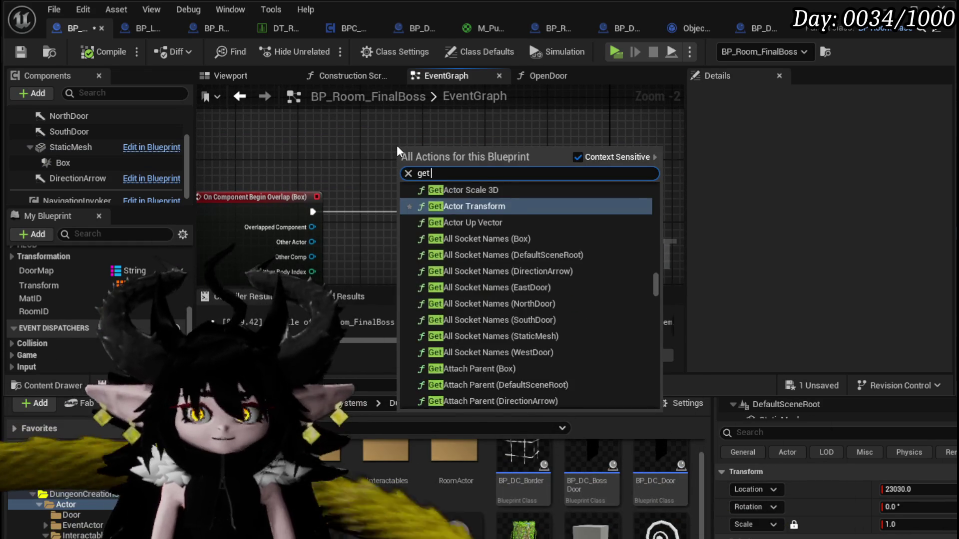
type("combat manager")
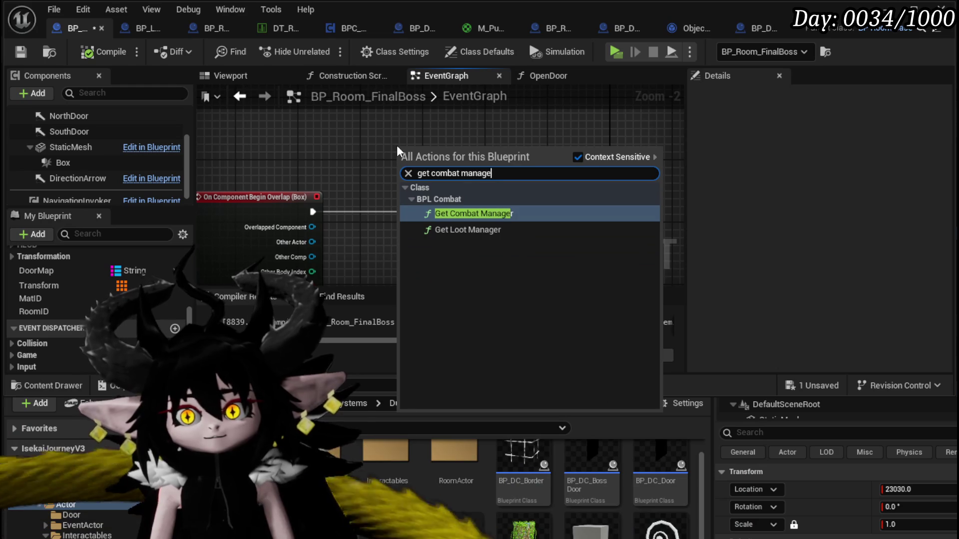
key("Return")
left_click_drag(457, 141, 551, 166)
type("Start")
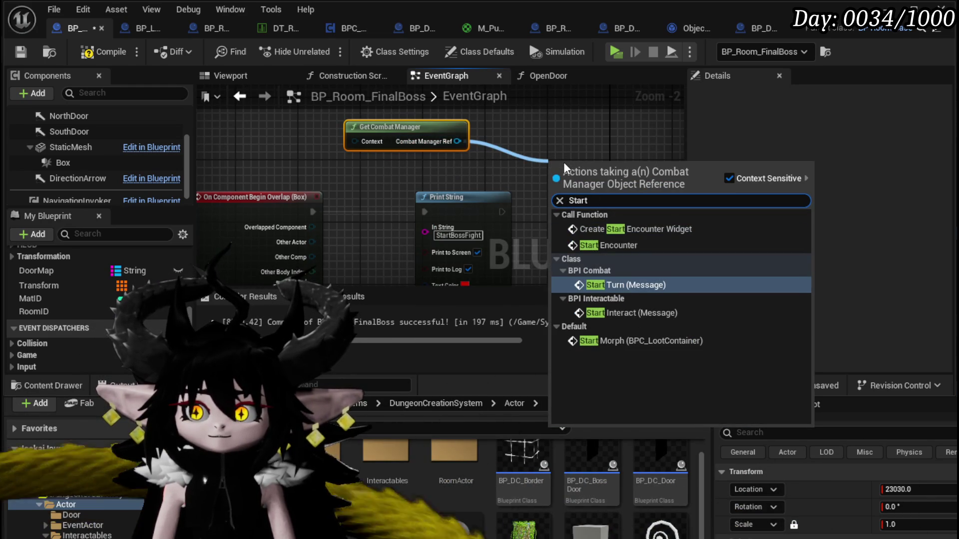
left_click(608, 245)
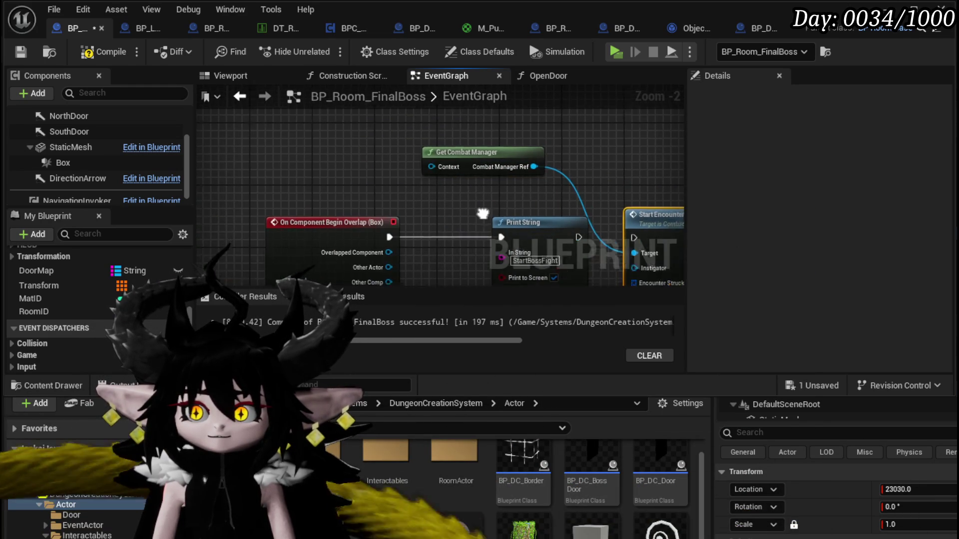
left_click_drag(454, 175, 350, 168)
type("Self")
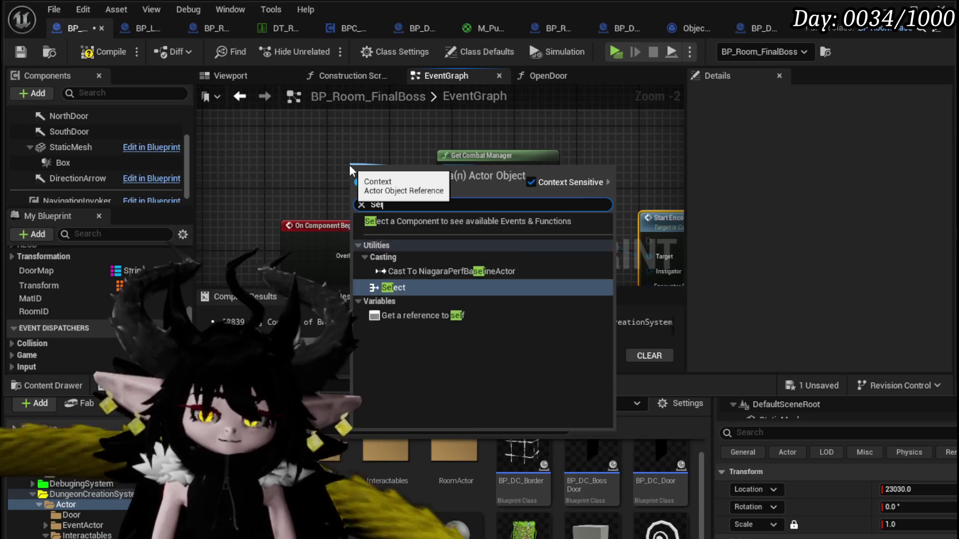
- Try wiring Other Actor into Instigator, then delete the Print String node
left_click_drag(350, 165, 181, 78)
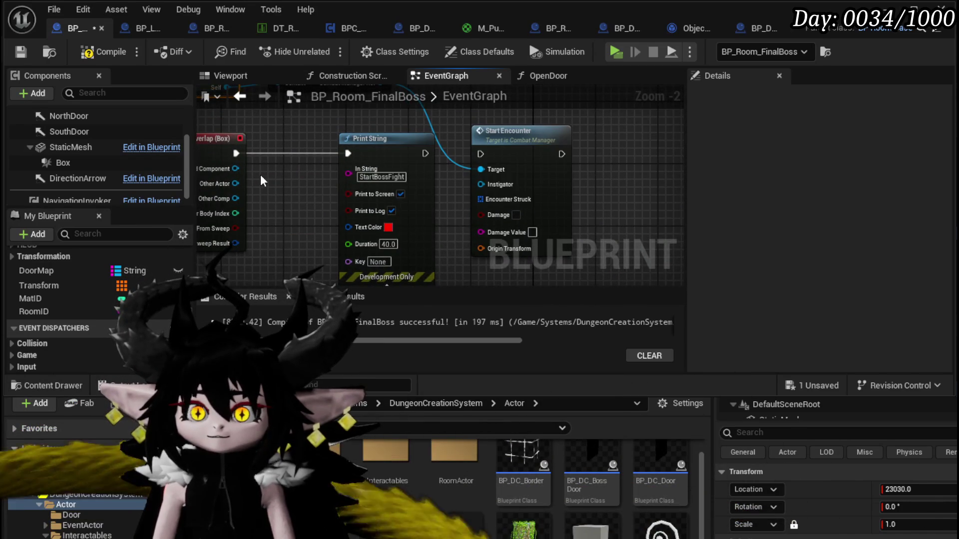
left_click_drag(232, 195, 495, 198)
left_click(379, 150)
key("Delete")
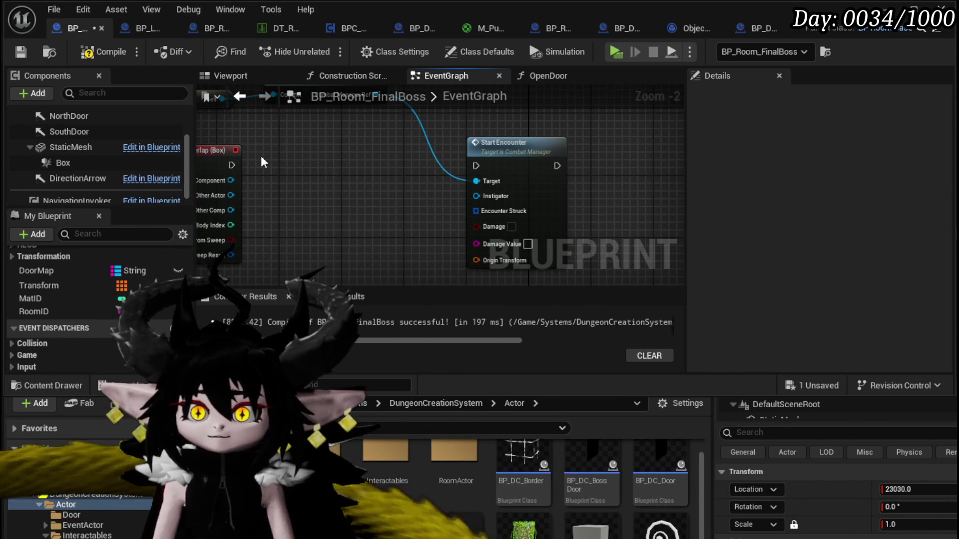
- Add a Cast To ThirdPersonCharacter from Other Actor, then remove it as incompatible
left_click_drag(380, 149, 436, 147)
left_click_drag(286, 193, 347, 189)
type("cas")
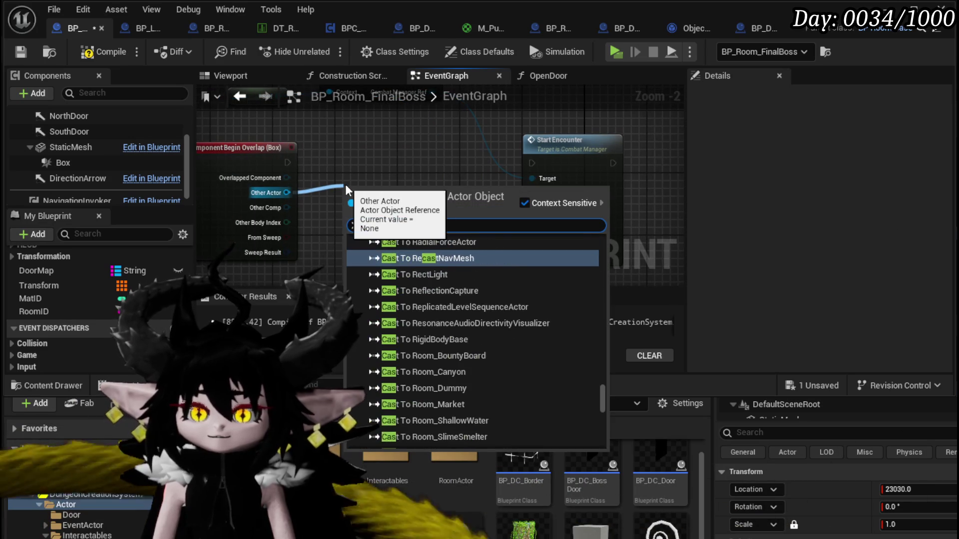
type(" to")
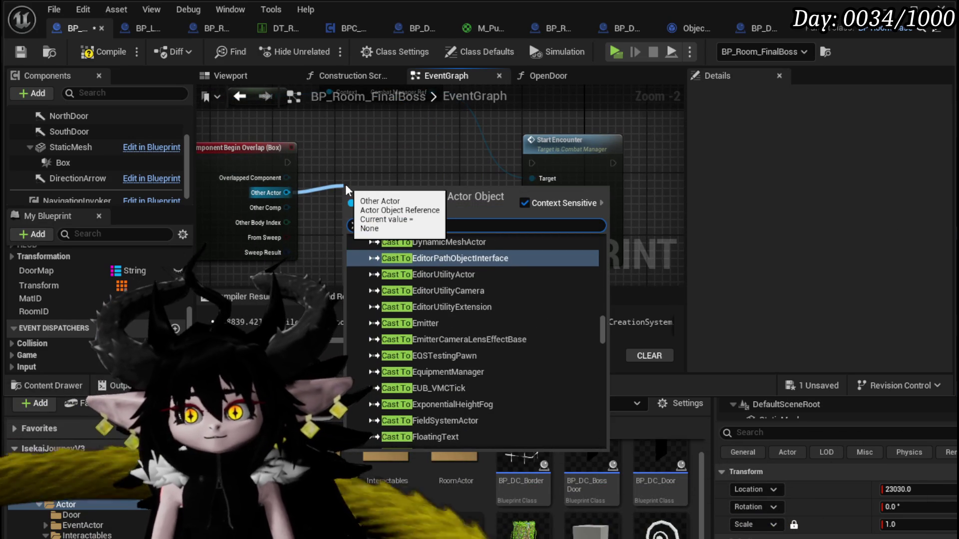
type(" third")
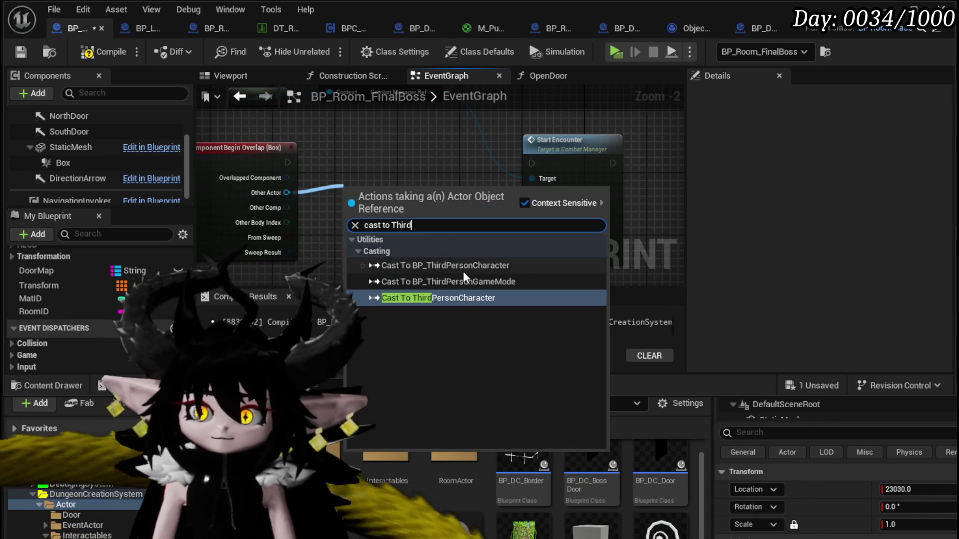
key("Return")
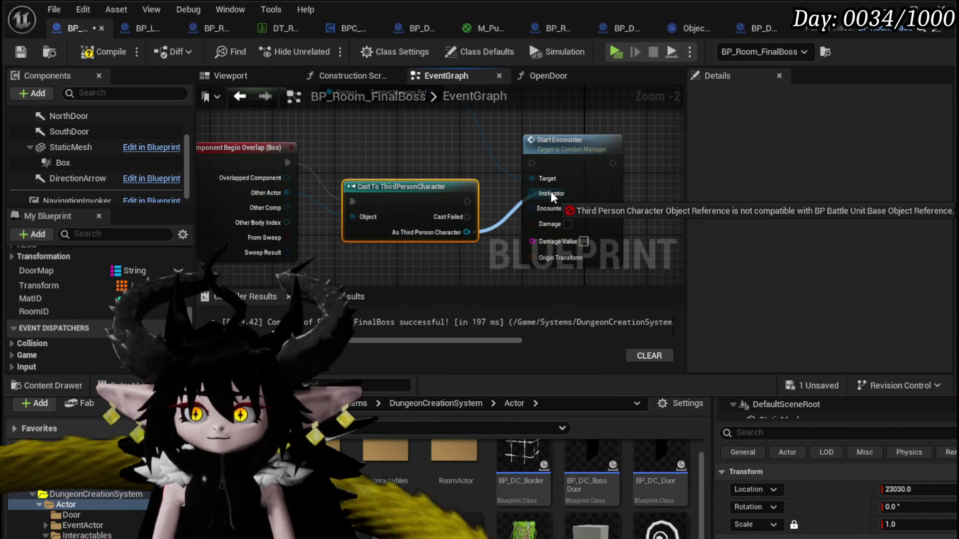
key("Delete")
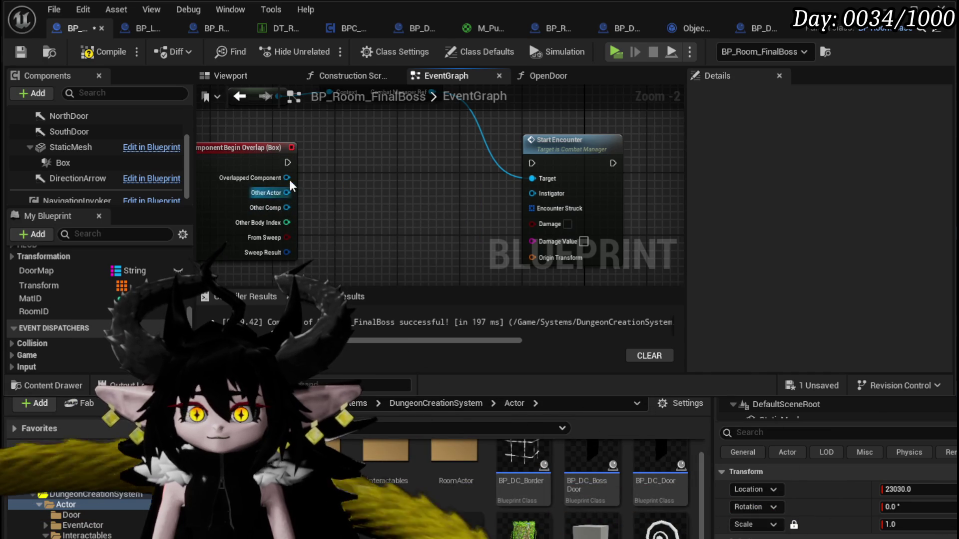
- Cast Other Actor to BP_BattleUnit_Base, wire it into Start Encounter, and compile
left_click_drag(287, 163, 347, 171)
type("cast t")
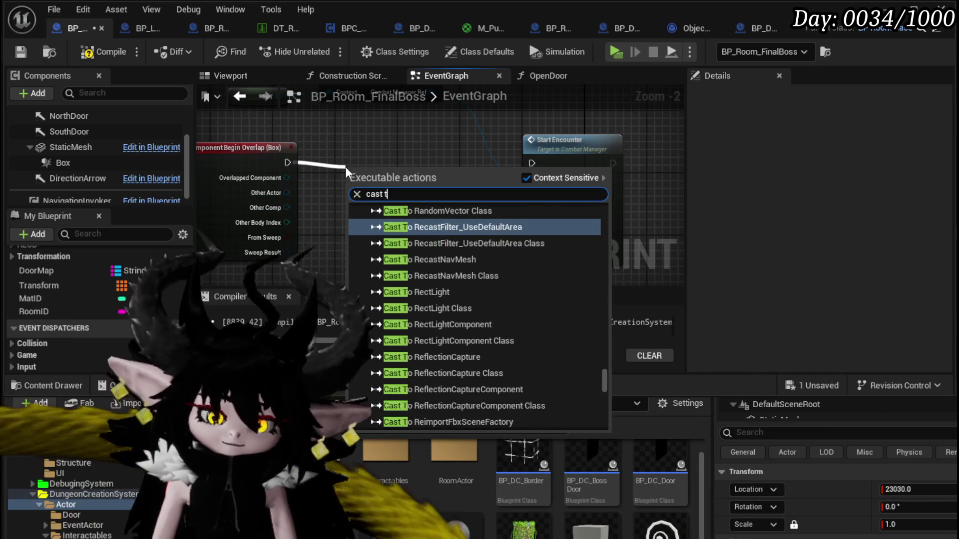
type("o bp batt")
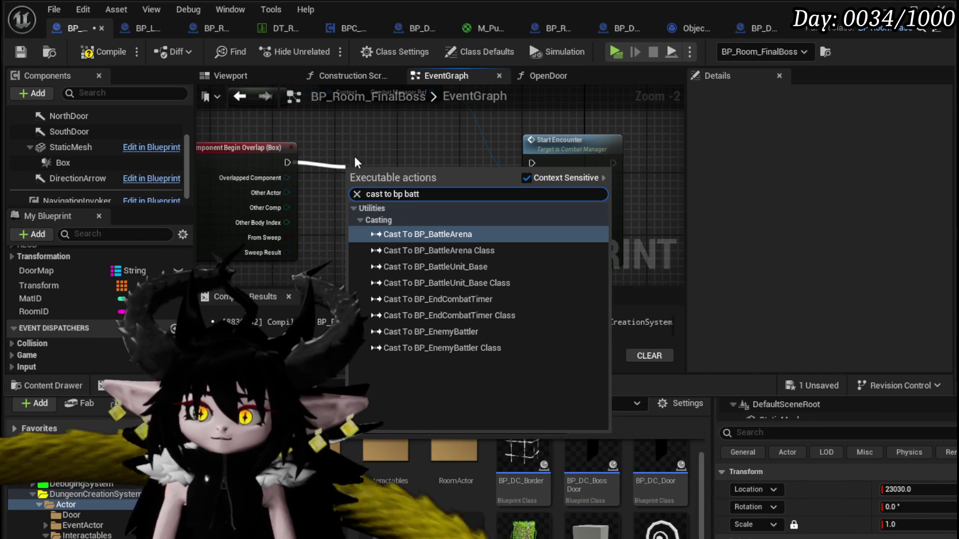
left_click(517, 267)
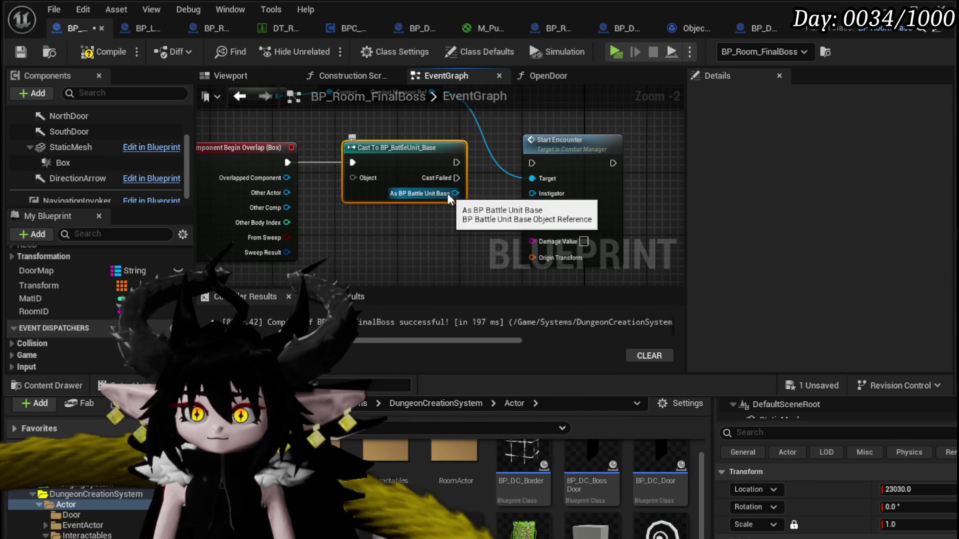
left_click_drag(286, 193, 303, 195)
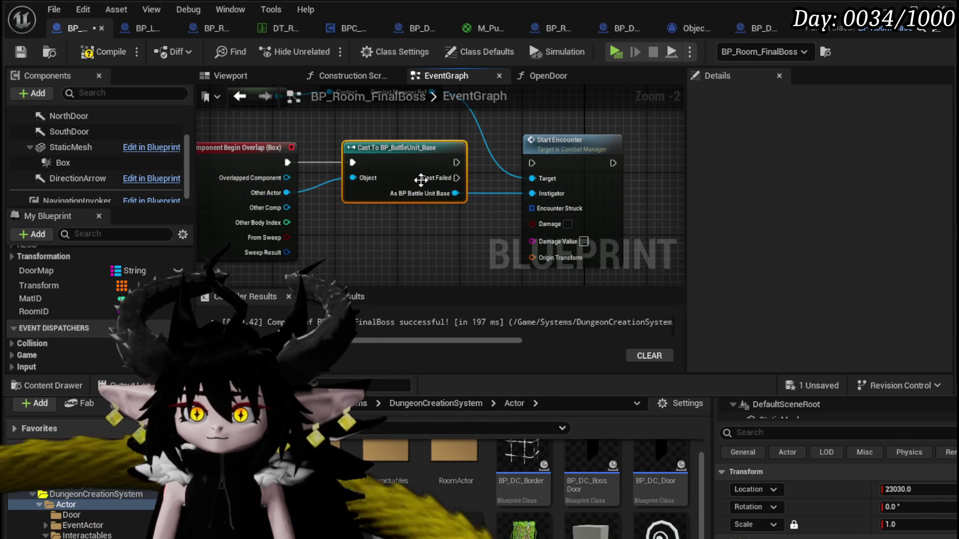
mouse_move(456, 163)
left_mouse_down()
mouse_move(531, 172)
mouse_move(532, 163)
left_mouse_up()
mouse_move(493, 201)
left_mouse_down()
mouse_move(472, 154)
mouse_move(546, 173)
left_mouse_up()
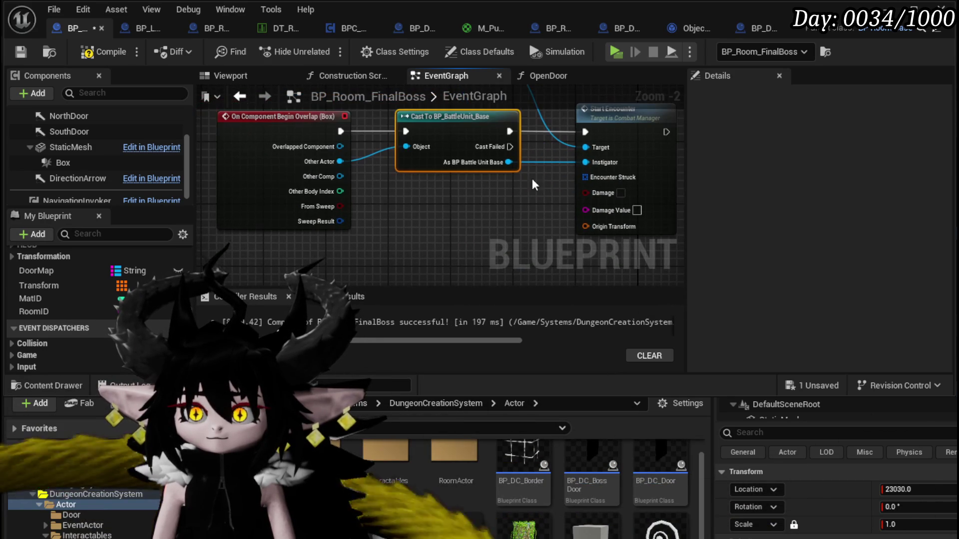
left_click(429, 216)
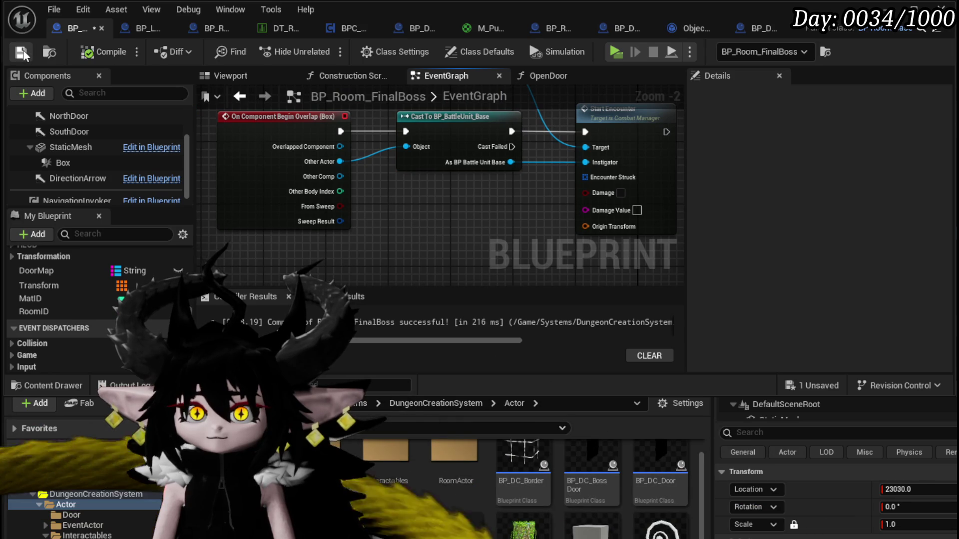
left_click_drag(468, 237, 459, 198)
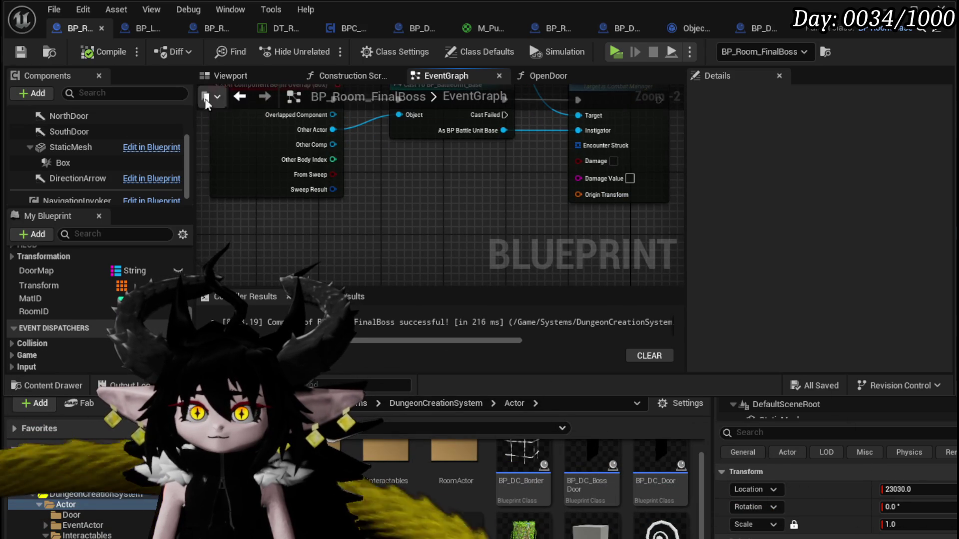
scroll(83, 143, "up", 3)
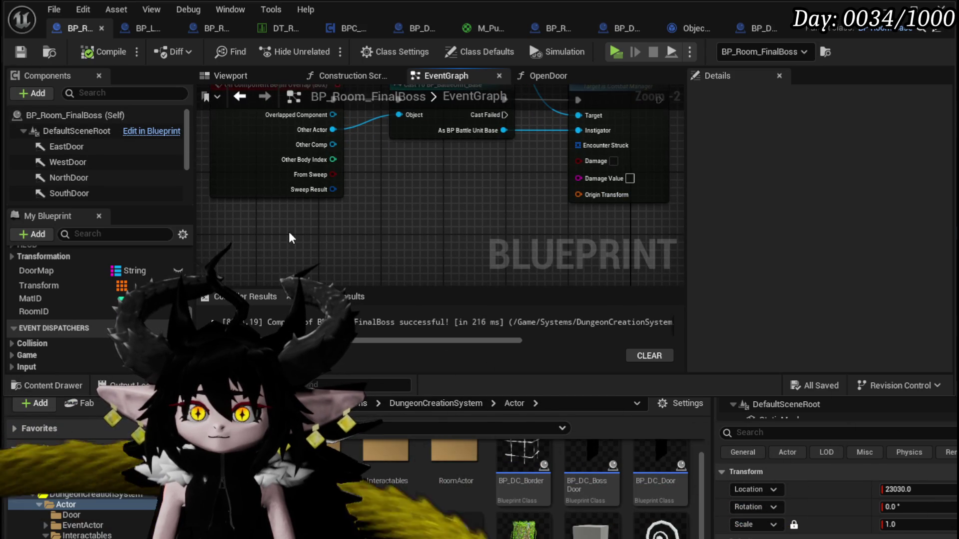
- Connect Get Actor Transform's Return Value to Start Encounter's Origin Transform and save
right_click(292, 238)
type("get ac")
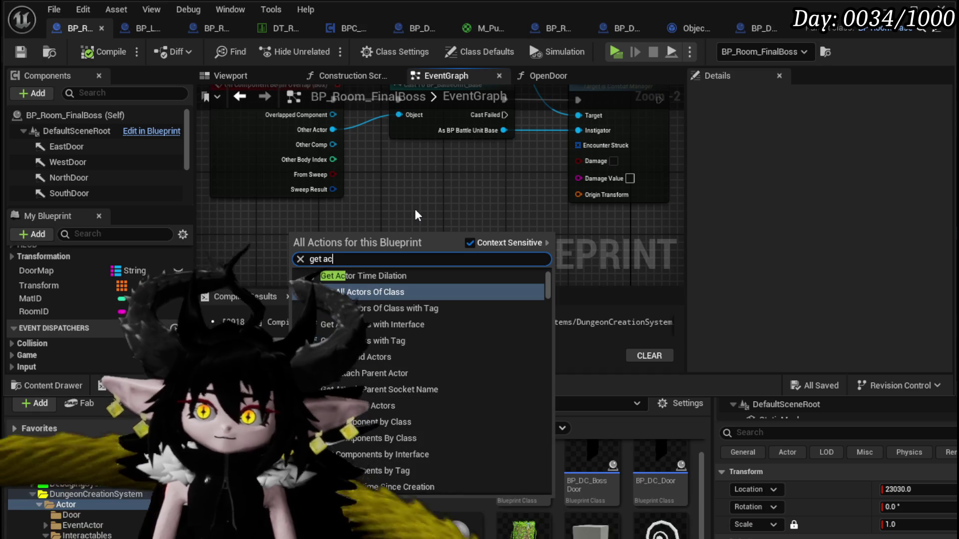
type("tor trans")
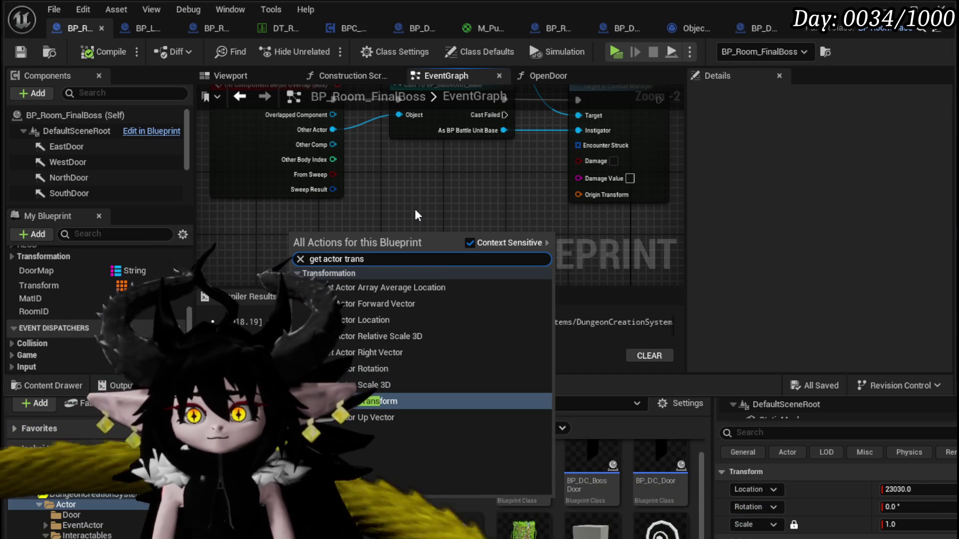
left_click(395, 401)
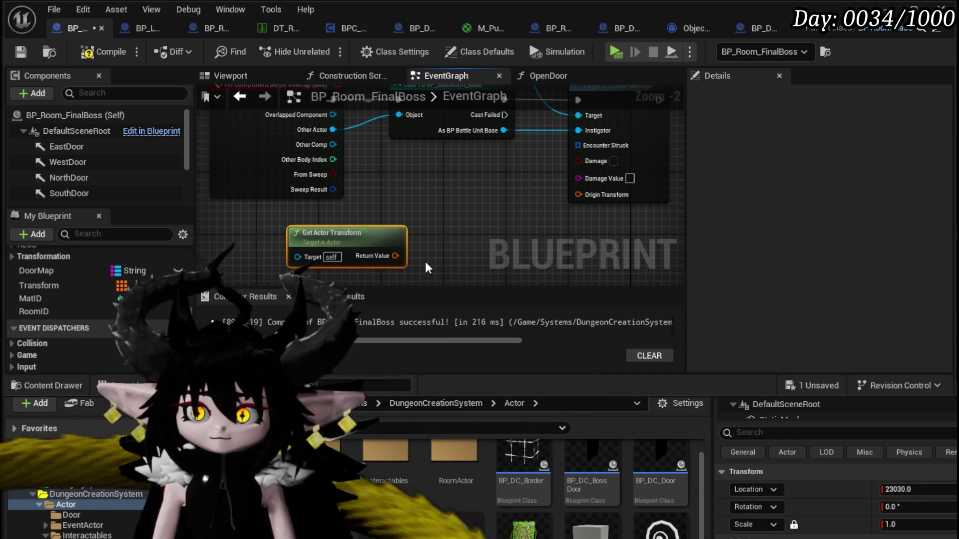
mouse_move(396, 256)
left_mouse_down()
mouse_move(574, 214)
mouse_move(574, 202)
left_mouse_up()
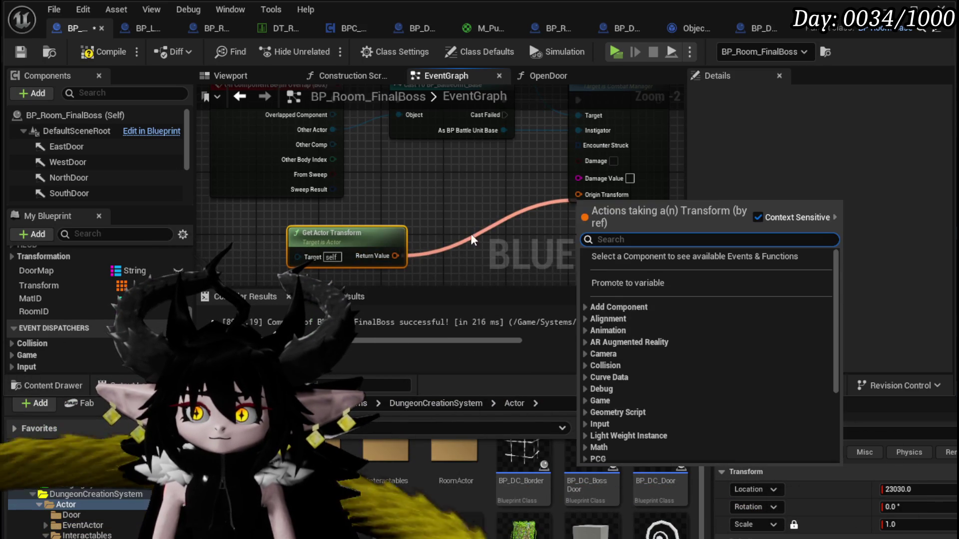
left_click_drag(394, 256, 578, 194)
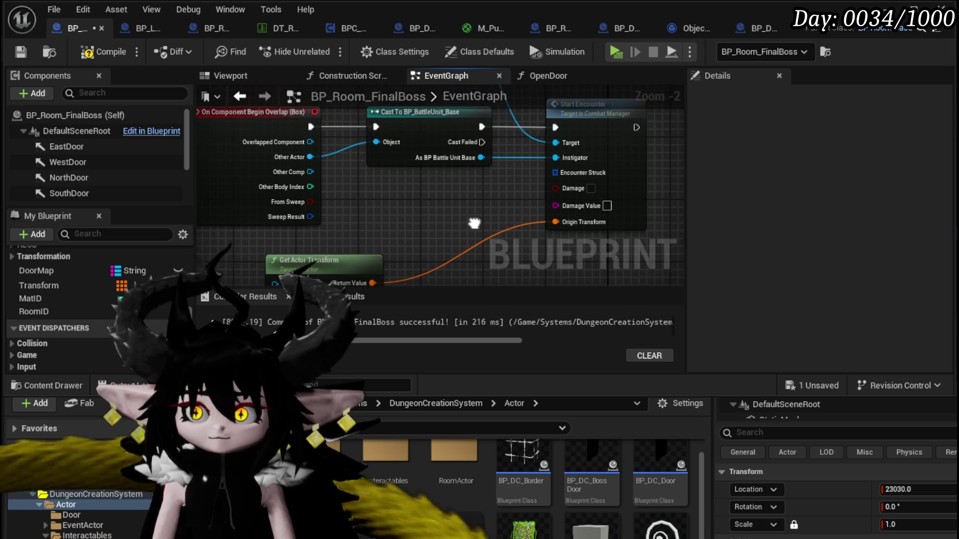
left_click(20, 52)
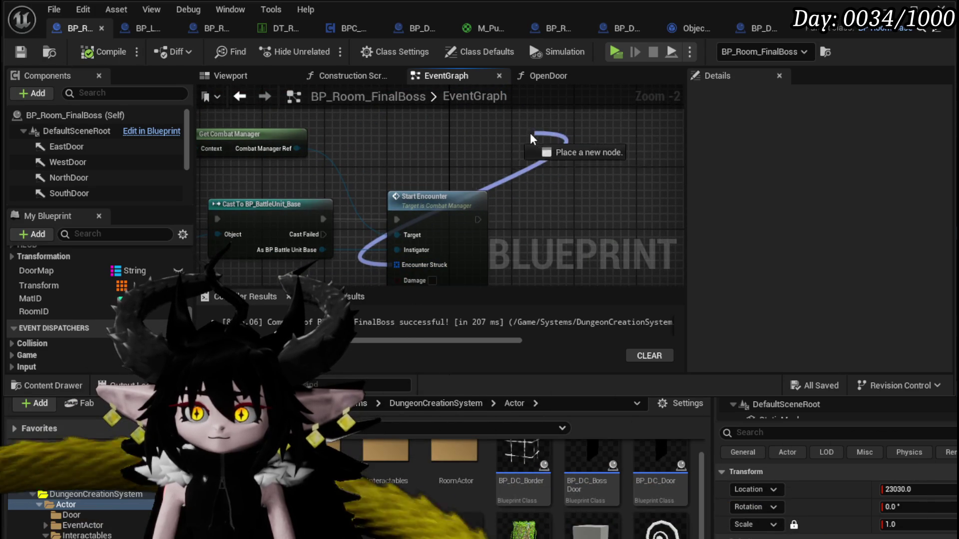
- Feed Encounter Struct from a Make Array whose element is a Make S Encounter node
left_click_drag(542, 136, 528, 134)
type("make")
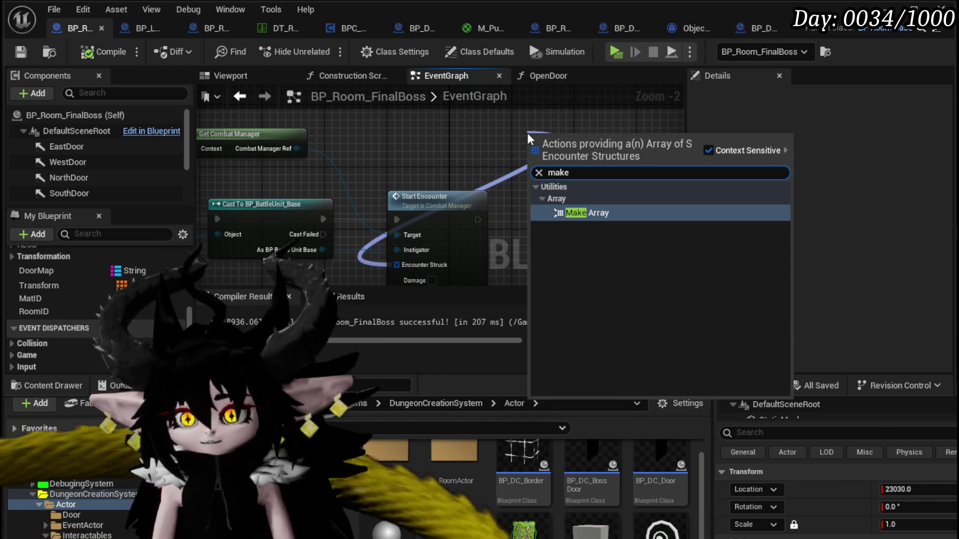
key("Return")
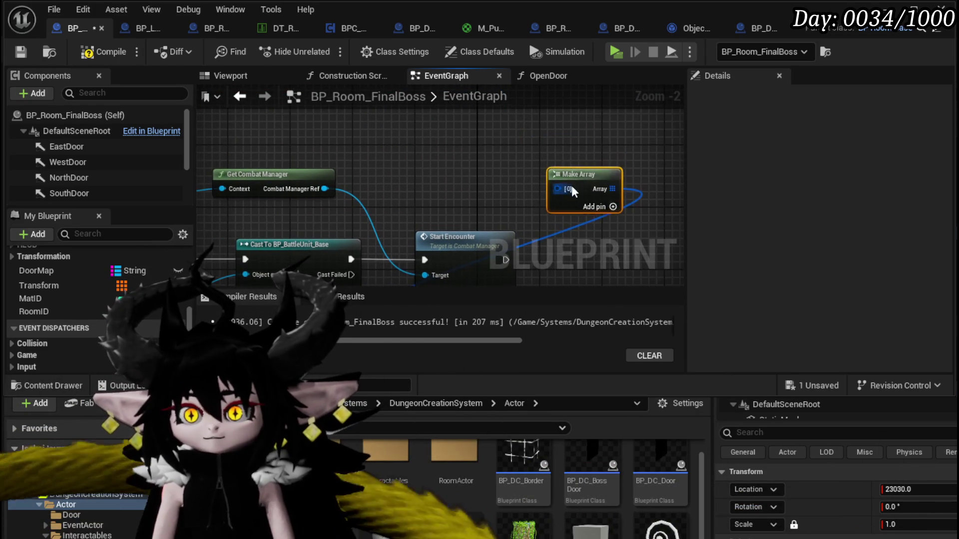
left_click_drag(424, 127, 416, 166)
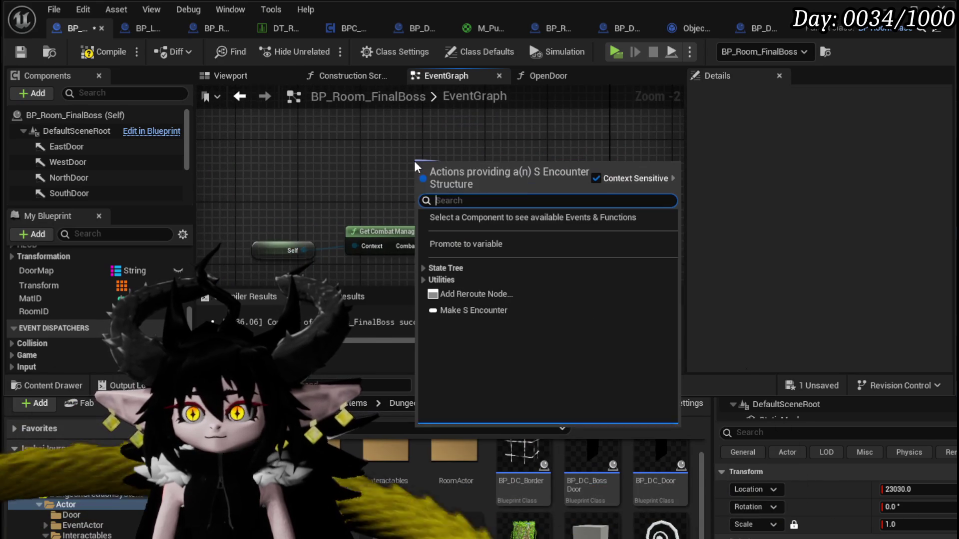
type("make")
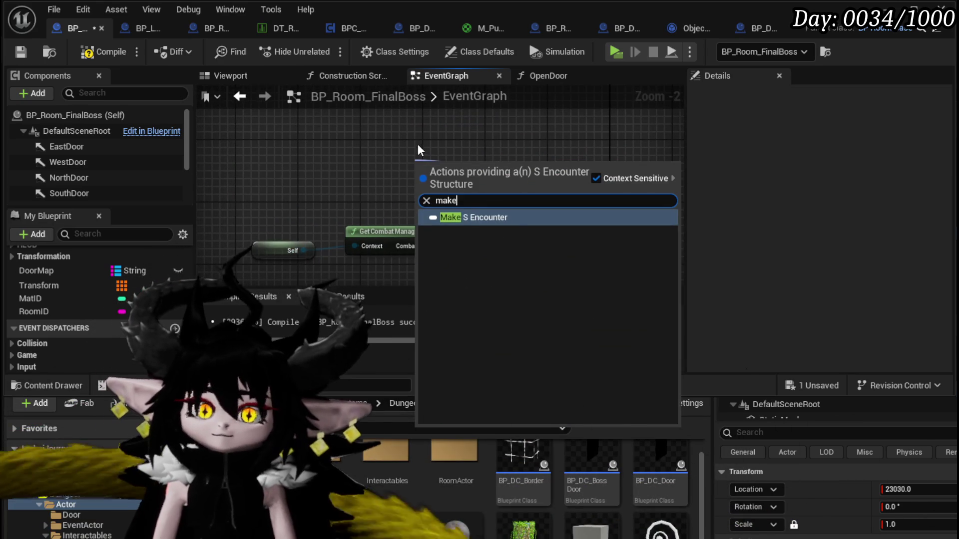
left_click(512, 219)
- Build the encounter's Encounter list from a Make Array of Make S Battler Info
left_click_drag(431, 176, 394, 167)
type("make")
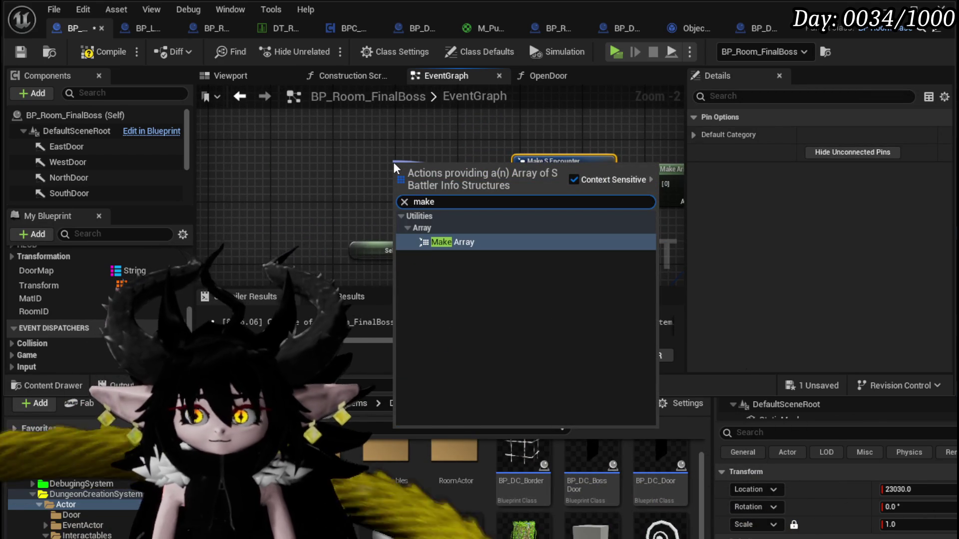
left_click(422, 242)
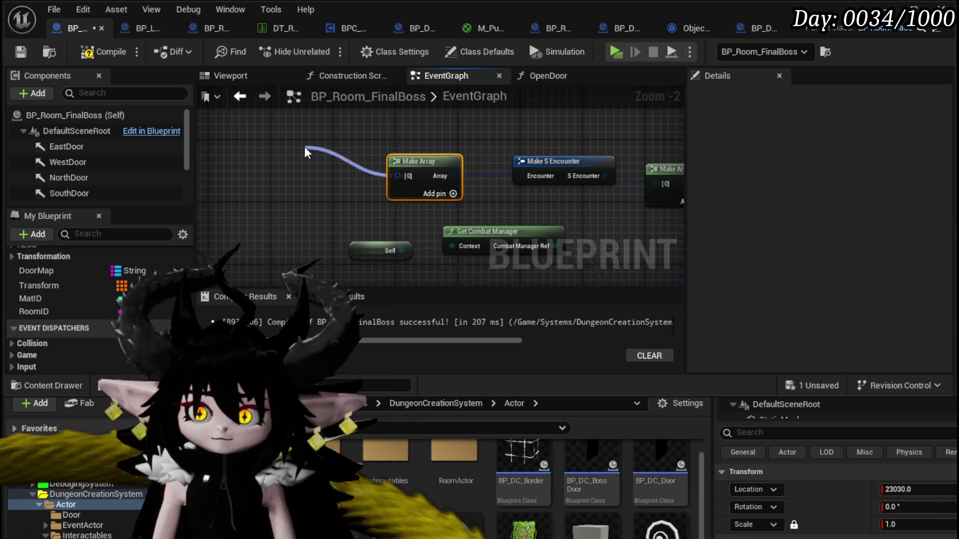
left_click_drag(306, 152, 306, 152)
type("make")
key("Return")
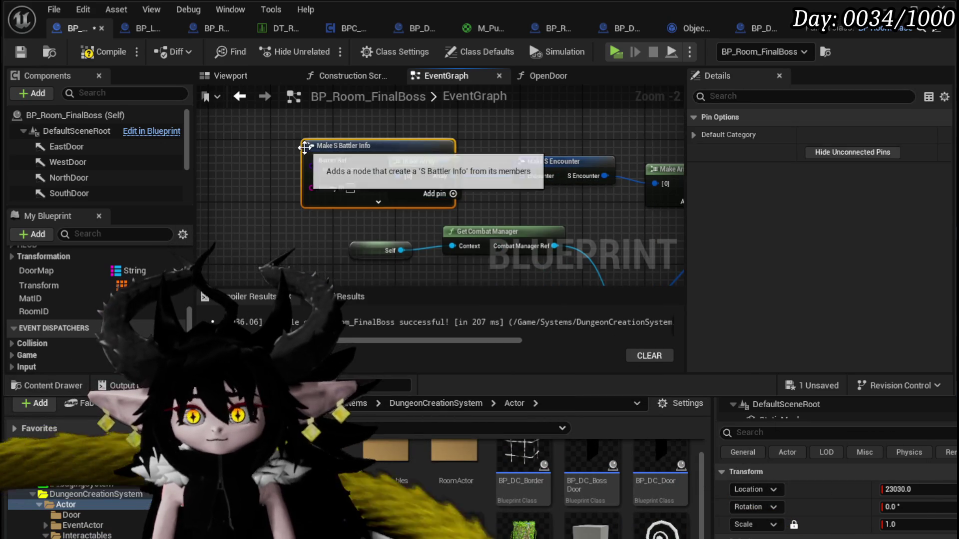
- Reposition and expand Make S Battler Info, then clear its Enemy ID
left_click_drag(305, 145, 204, 131)
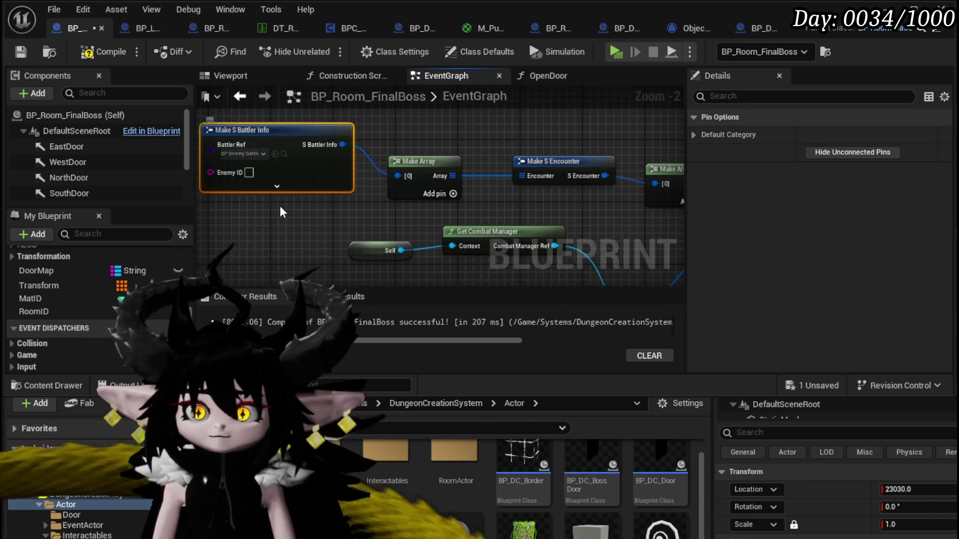
scroll(292, 209, "up", 2)
left_click(400, 181)
scroll(353, 184, "down", 2)
scroll(396, 165, "up", 2)
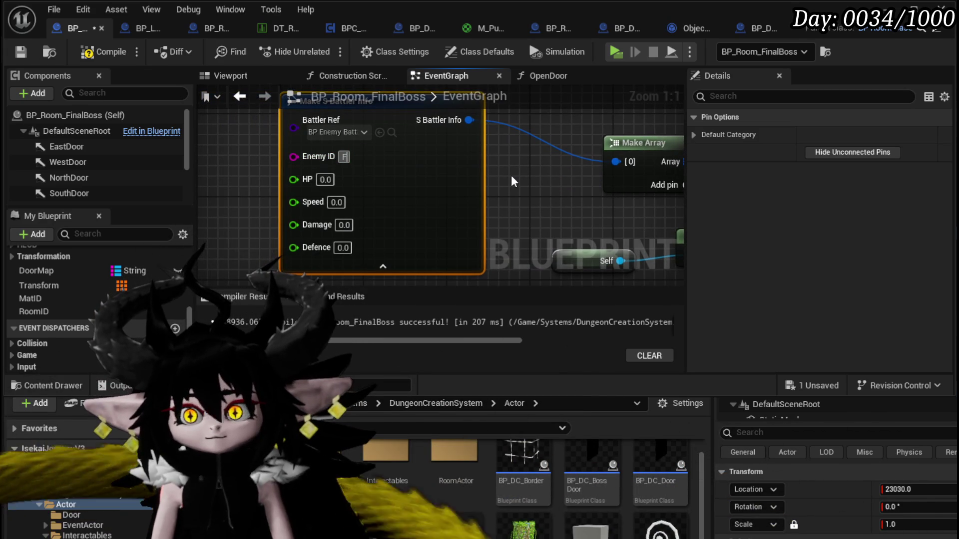
key("BackSpace")
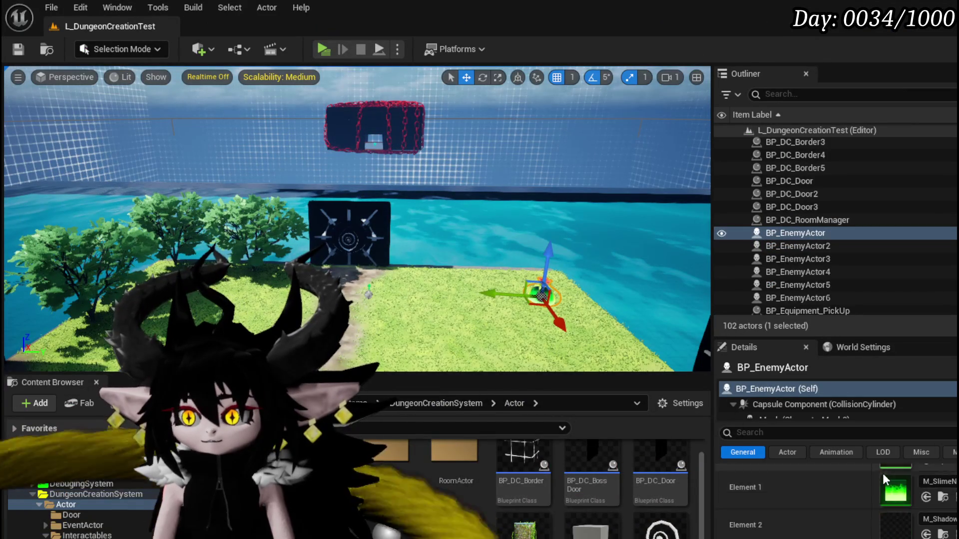
- Review BP_EnemyActor's stat details and save the L_DungeonCreationTest level
scroll(882, 473, "down", 15)
scroll(882, 474, "down", 3)
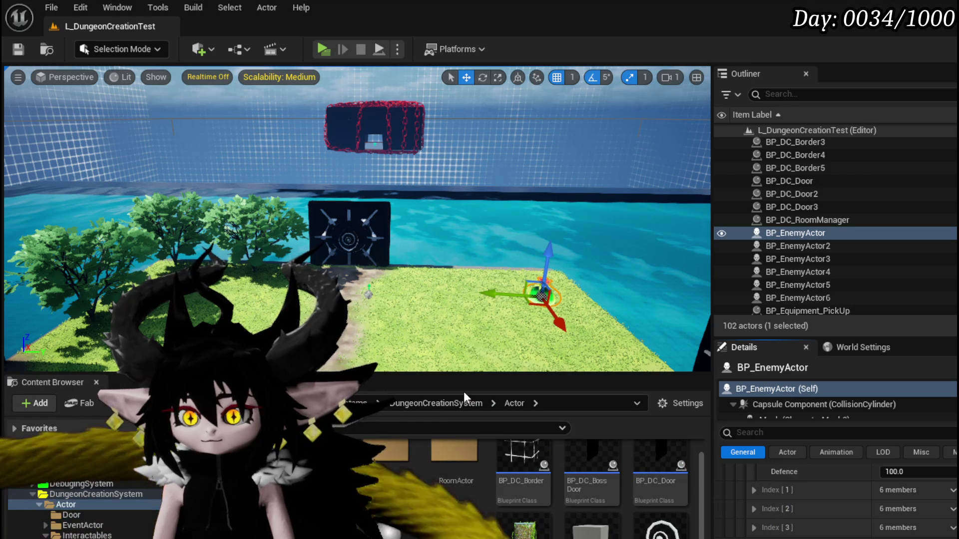
left_click(18, 49)
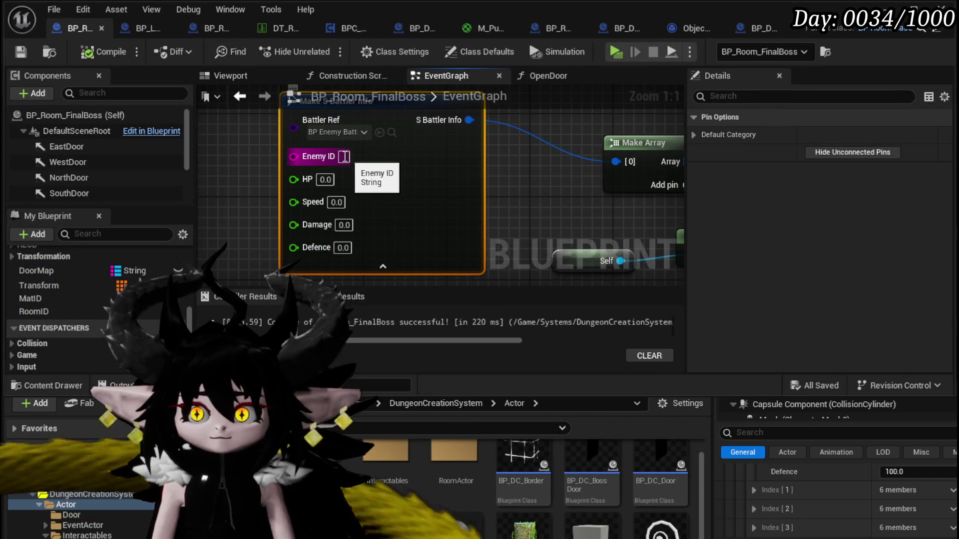
- Set Enemy ID Slime_Nature|Elite with HP 1000, Speed 100, Damage 100, Defence 100
type("Slime_Nature|Elite")
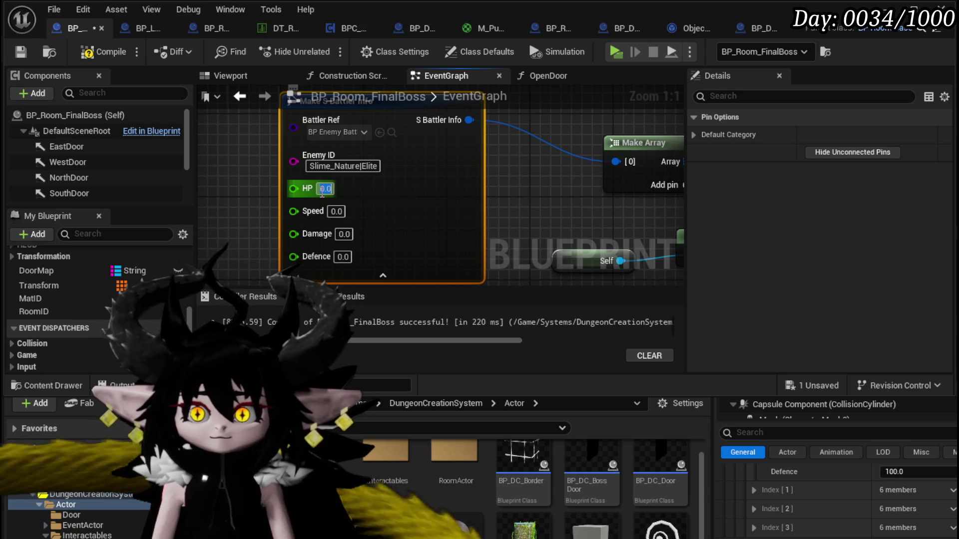
type("0")
key("Return")
type("100")
key("Tab")
type("10")
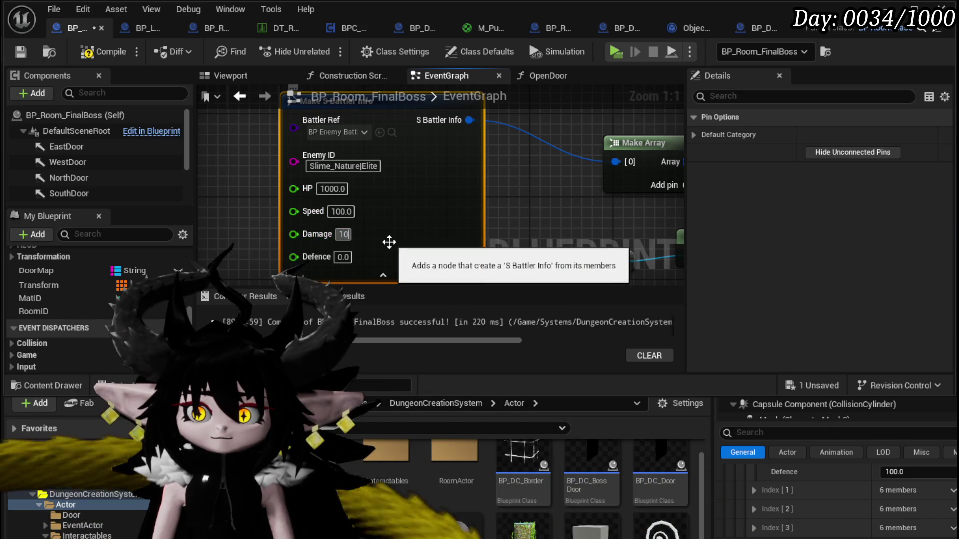
type("0")
key("Return")
type("0")
left_click(554, 239)
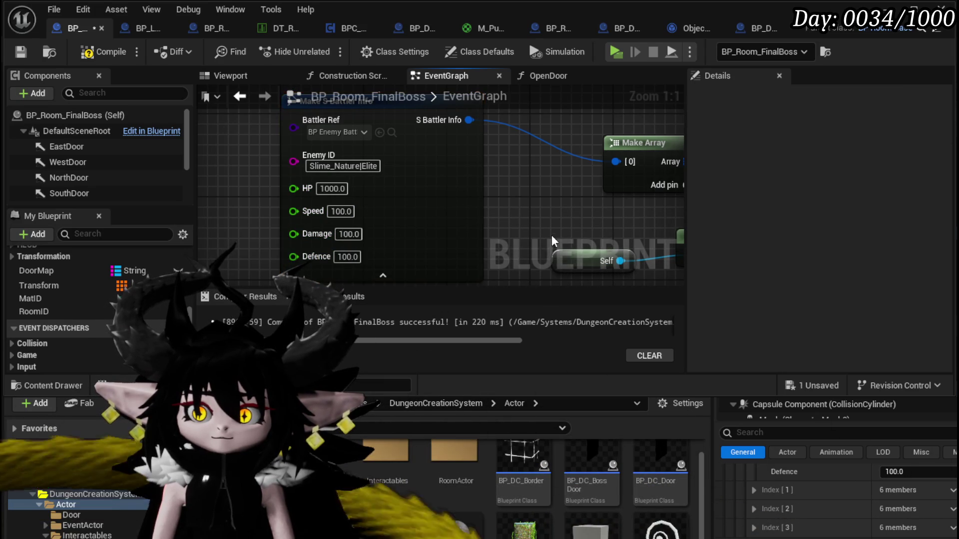
scroll(456, 246, "down", 2)
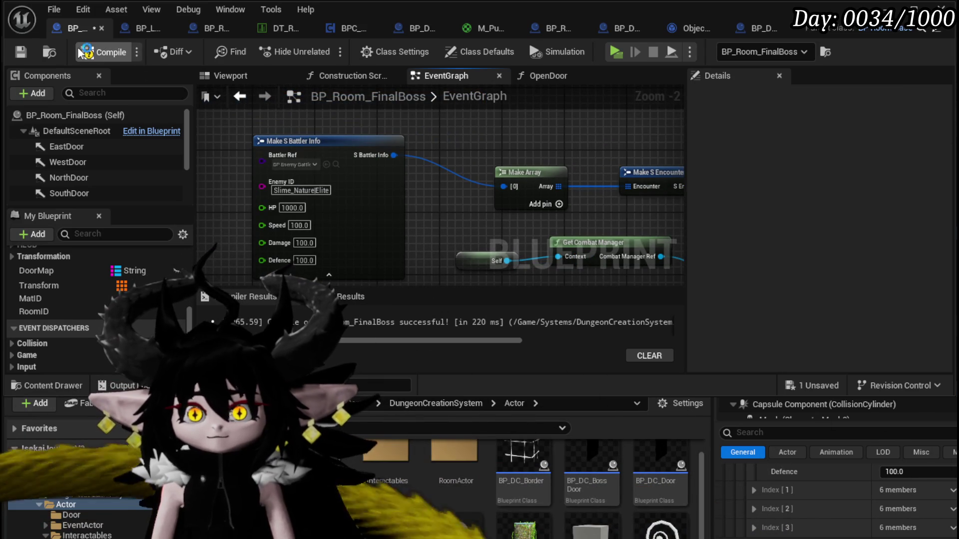
scroll(419, 181, "down", 3)
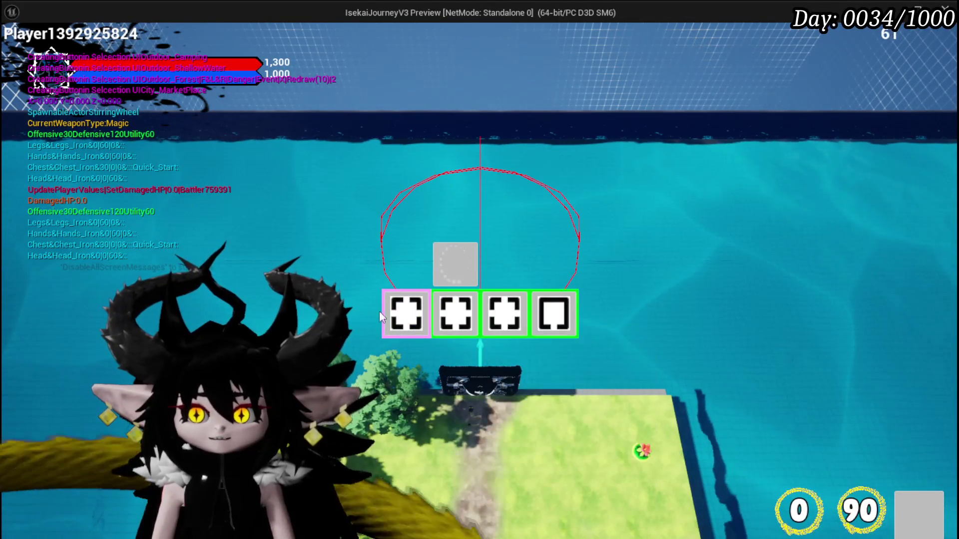
- In the play preview, choose the ShallowWater then FloatingIsland rooms, walking to each gate
left_click(504, 312)
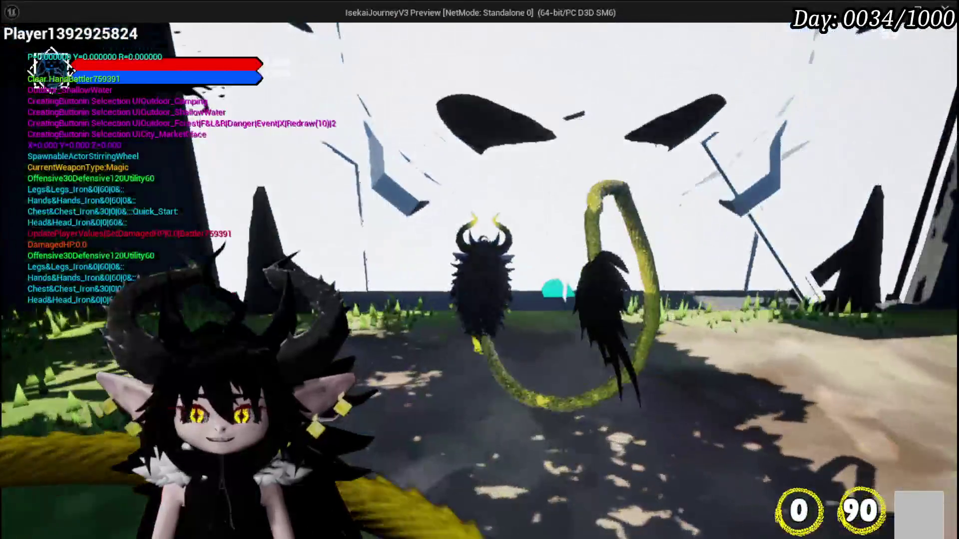
key("w")
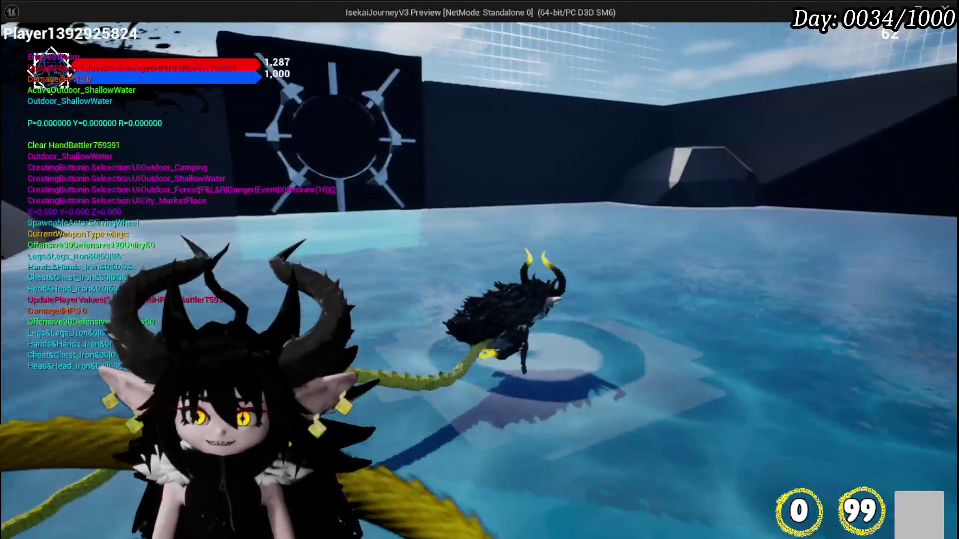
key("w")
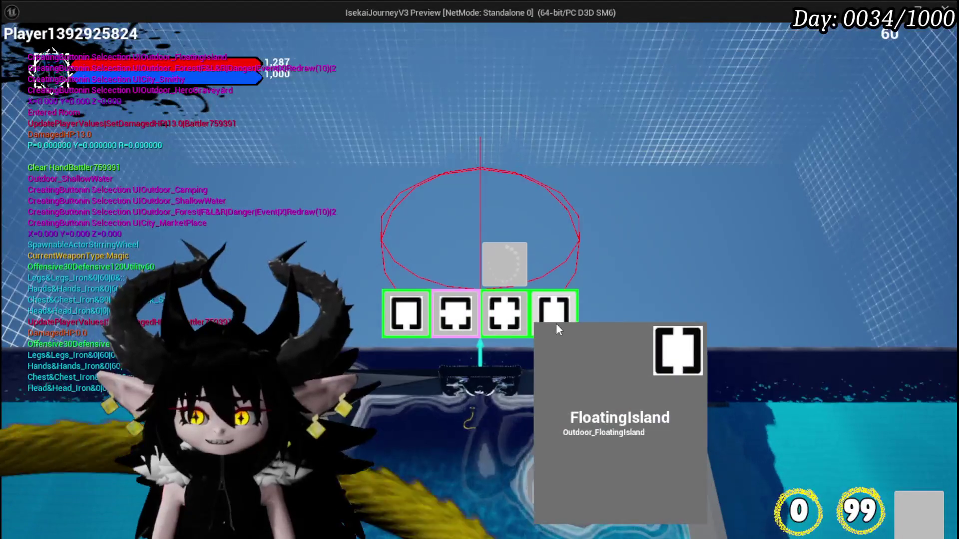
left_click(541, 321)
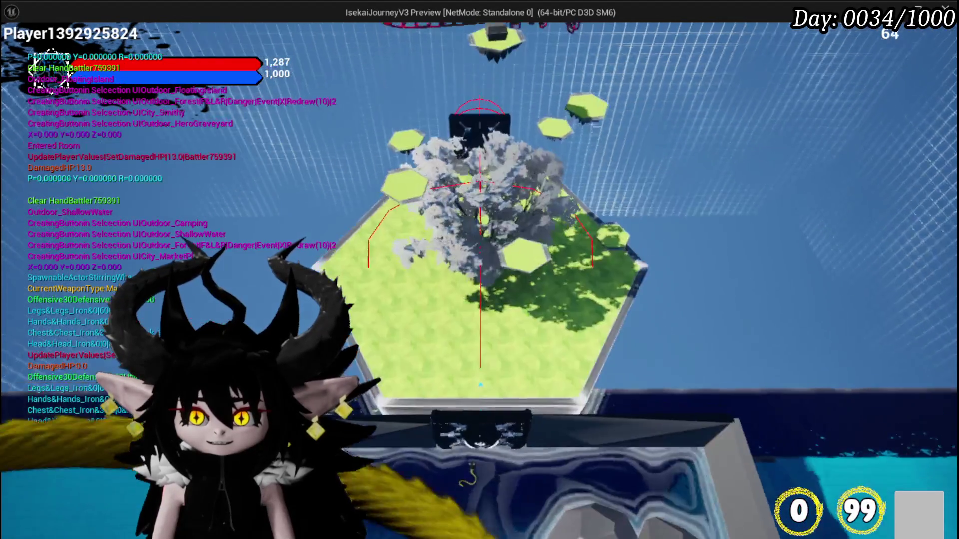
key("w")
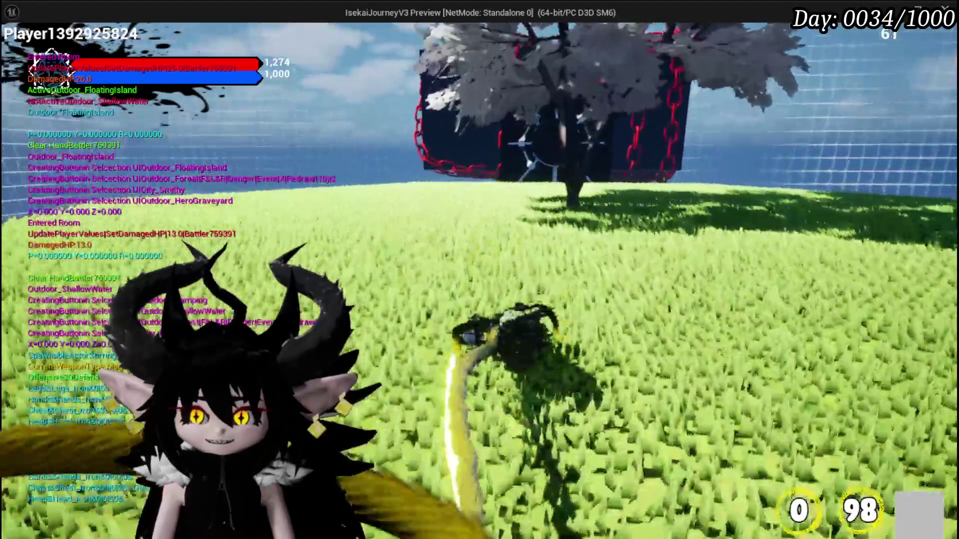
key("w")
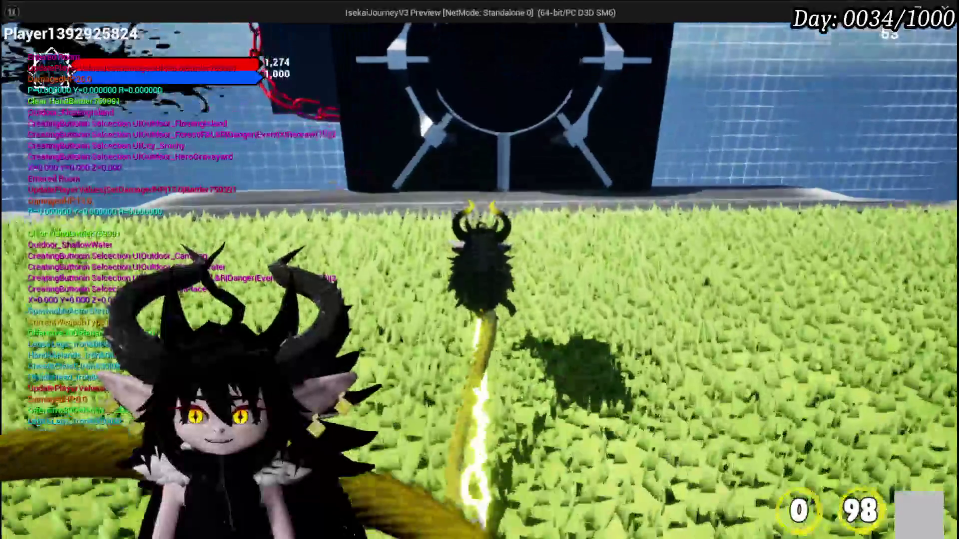
key("w")
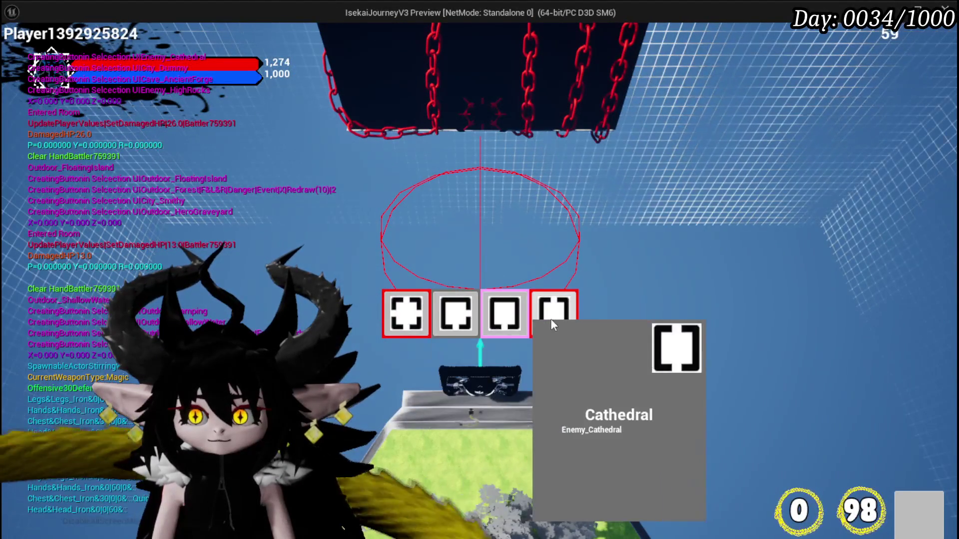
- Pick Cathedral, Smelter and Lever rooms, attack in the Slime_Nature battle, then stop the preview
left_click(552, 324)
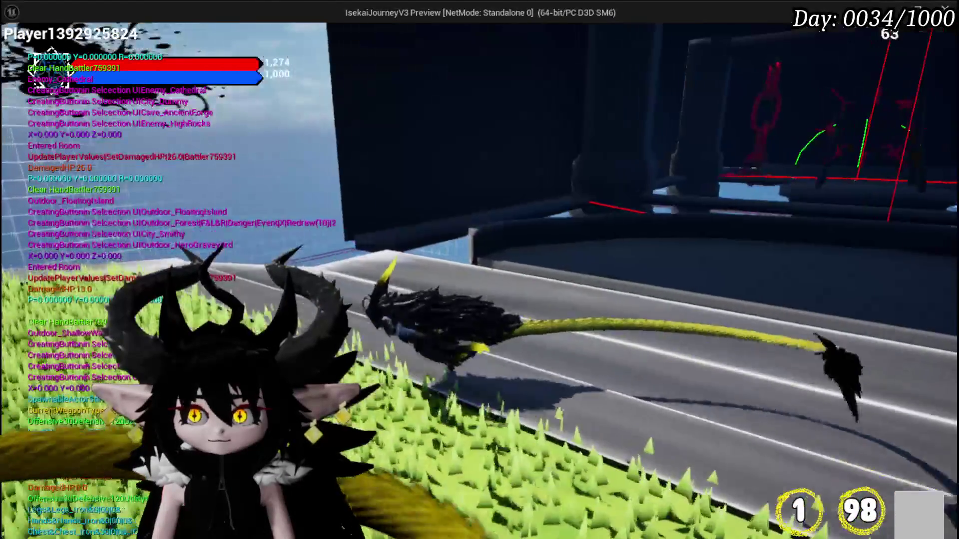
key("w")
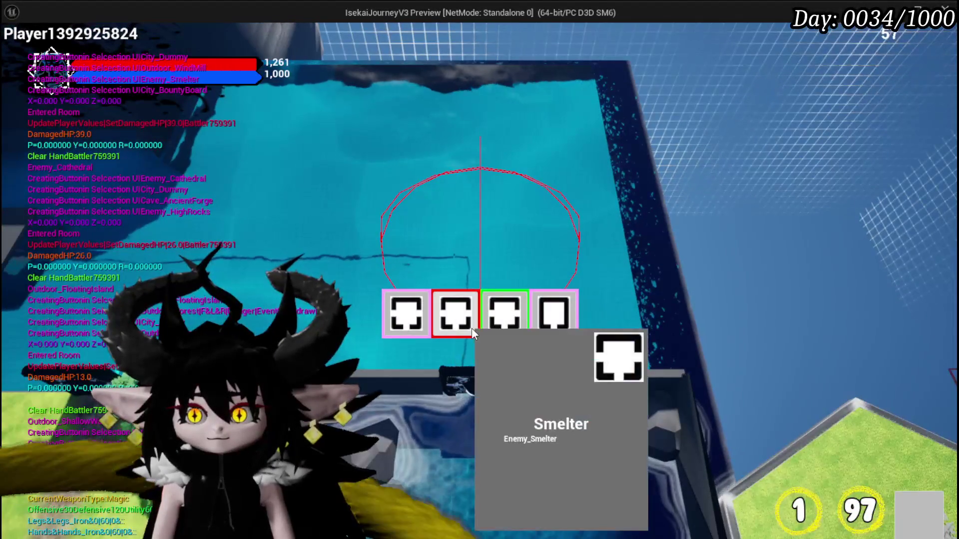
left_click(499, 320)
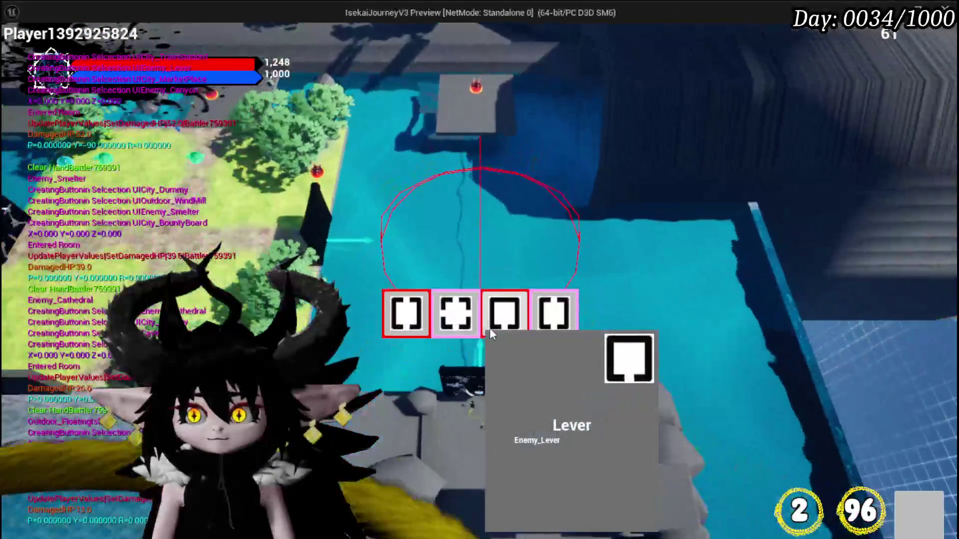
left_click(498, 327)
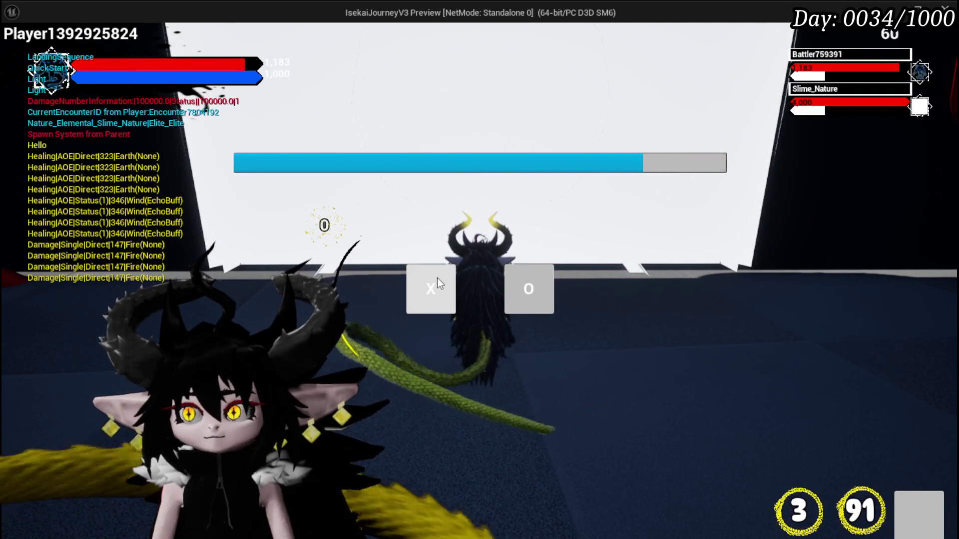
left_click(437, 279)
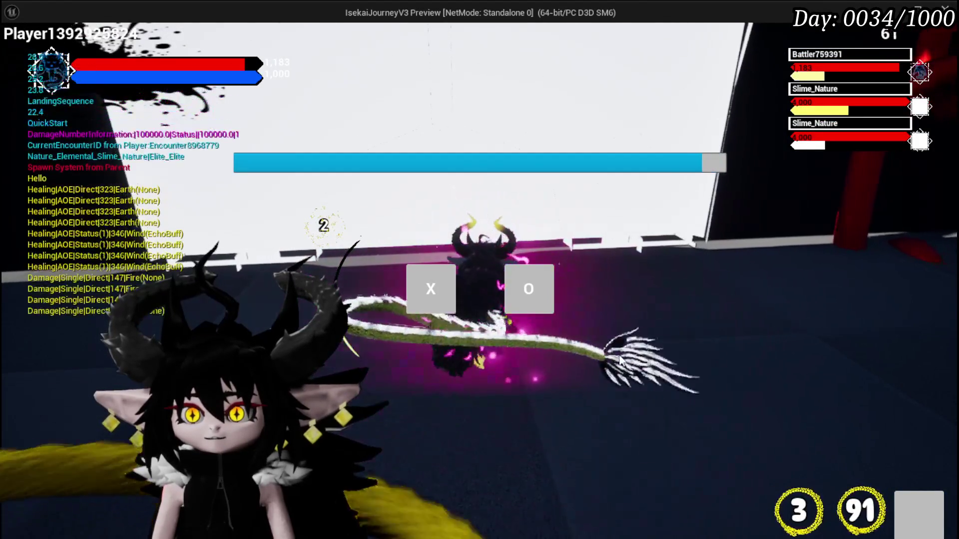
key("Escape")
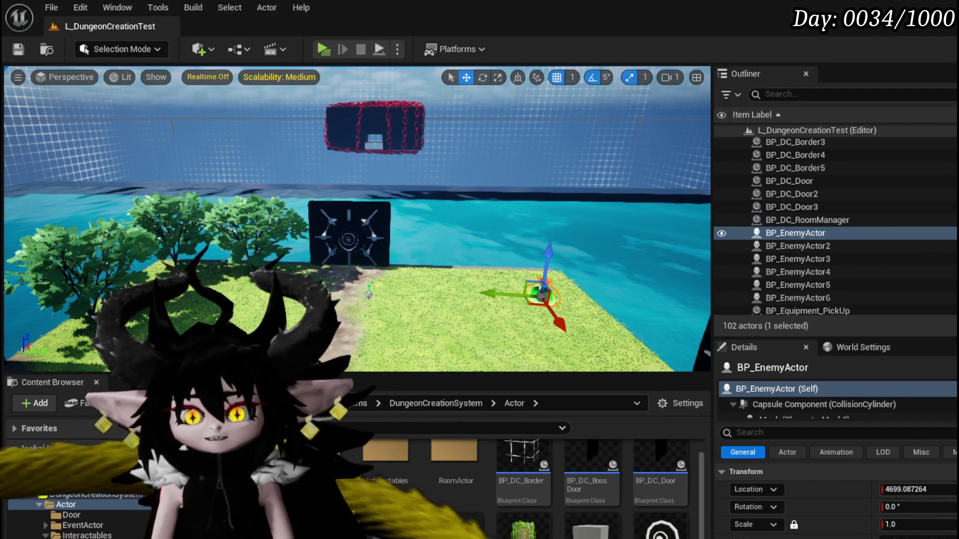
- From the Other Actor pin, add a Set Actor Location node in the BP_Room_FinalBoss EventGraph
key("alt+Tab")
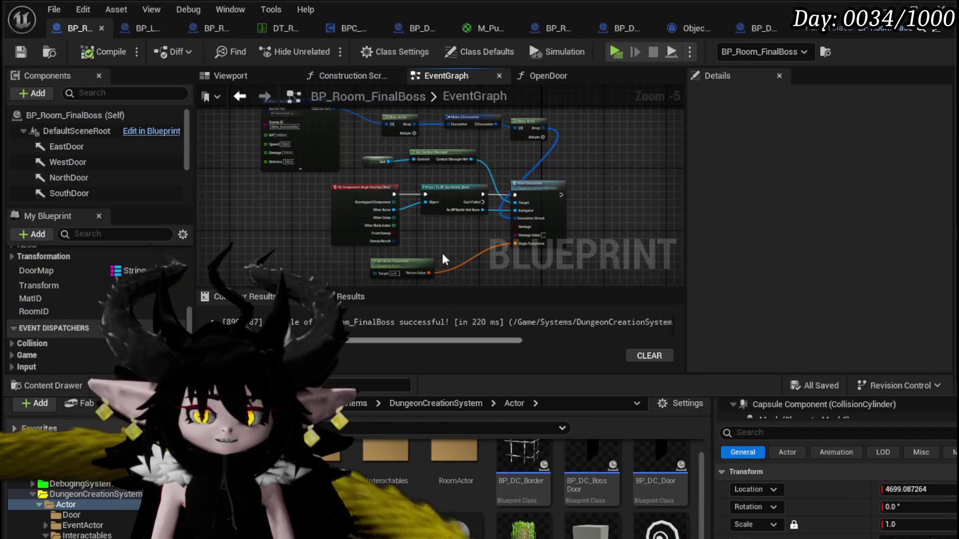
scroll(442, 241, "up", 2)
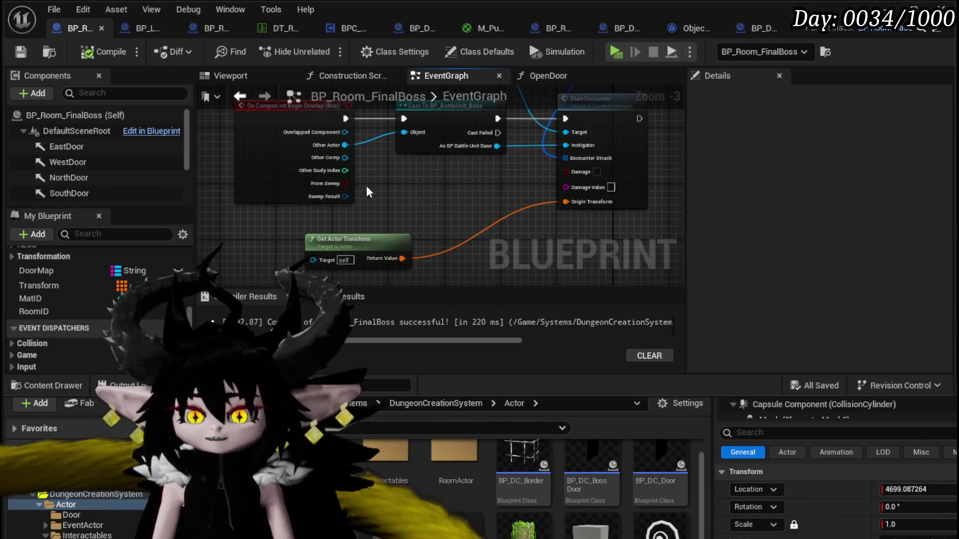
mouse_move(345, 151)
left_mouse_down()
mouse_move(368, 189)
mouse_move(315, 264)
left_mouse_up()
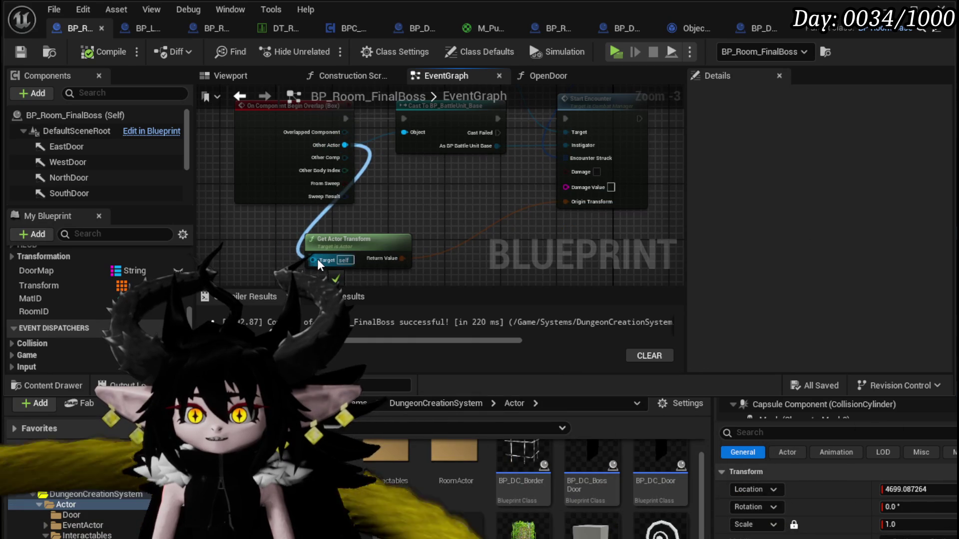
left_click_drag(462, 215, 442, 211)
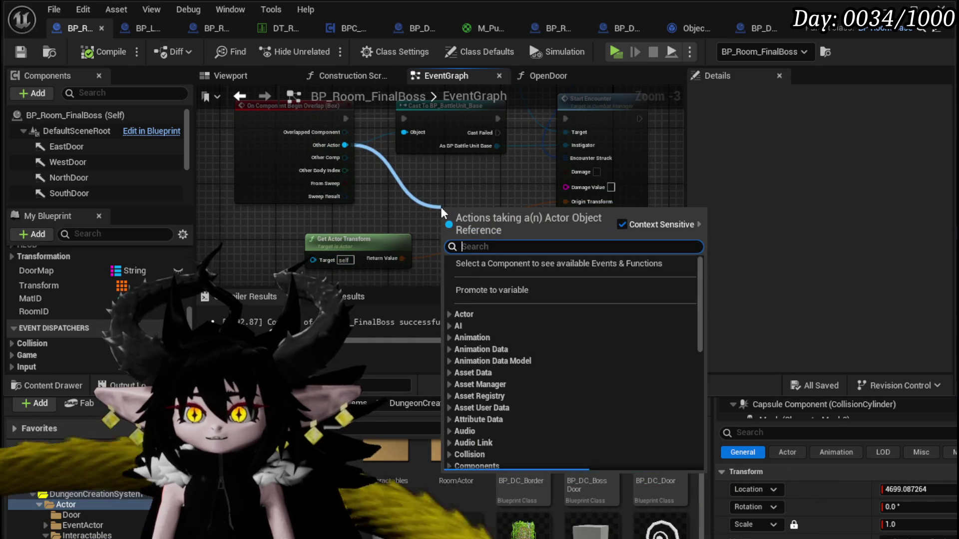
type("Set Act")
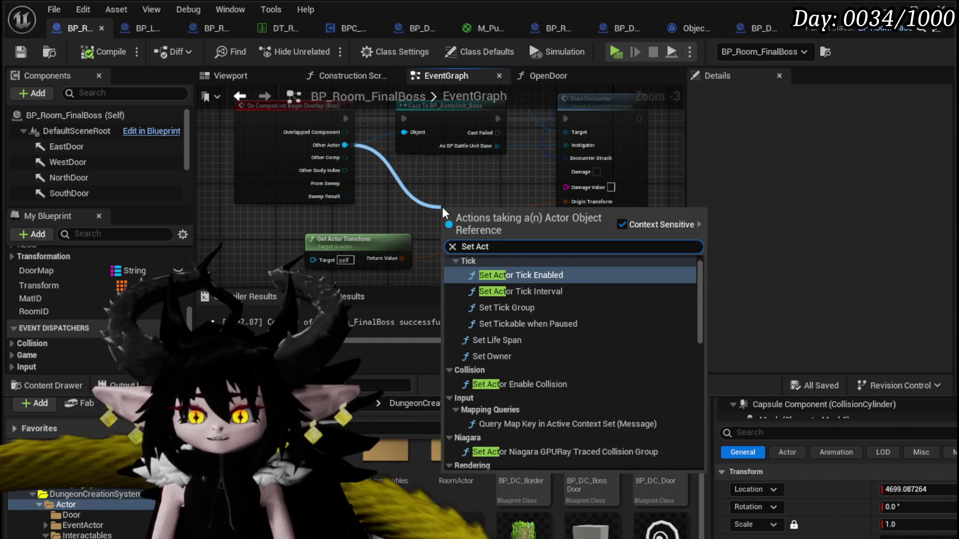
type("or tr")
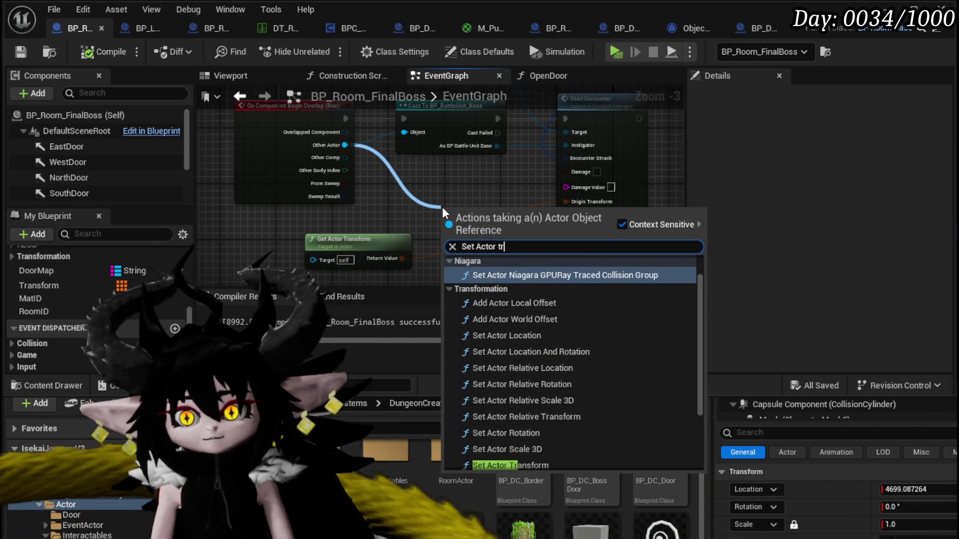
key("BackSpace")
key("BackSpace")
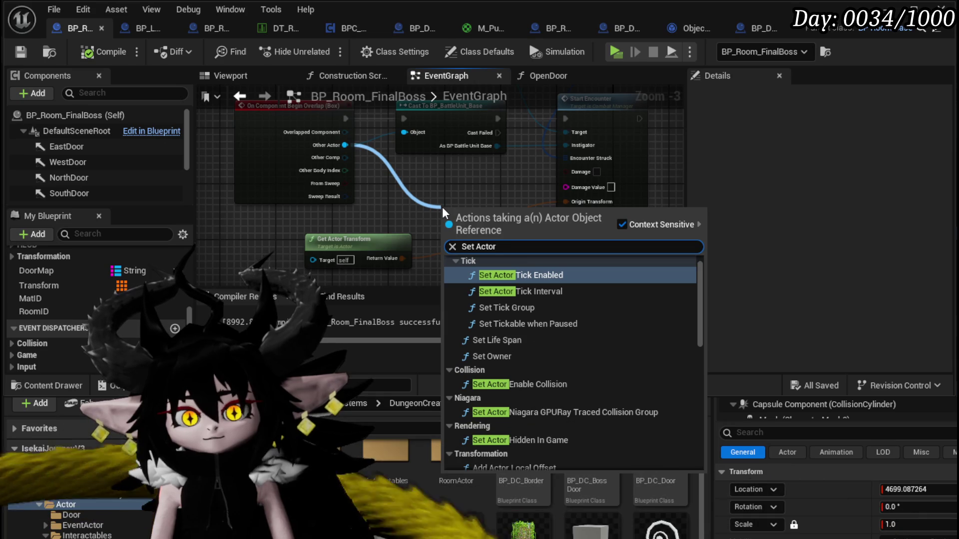
type(" loca")
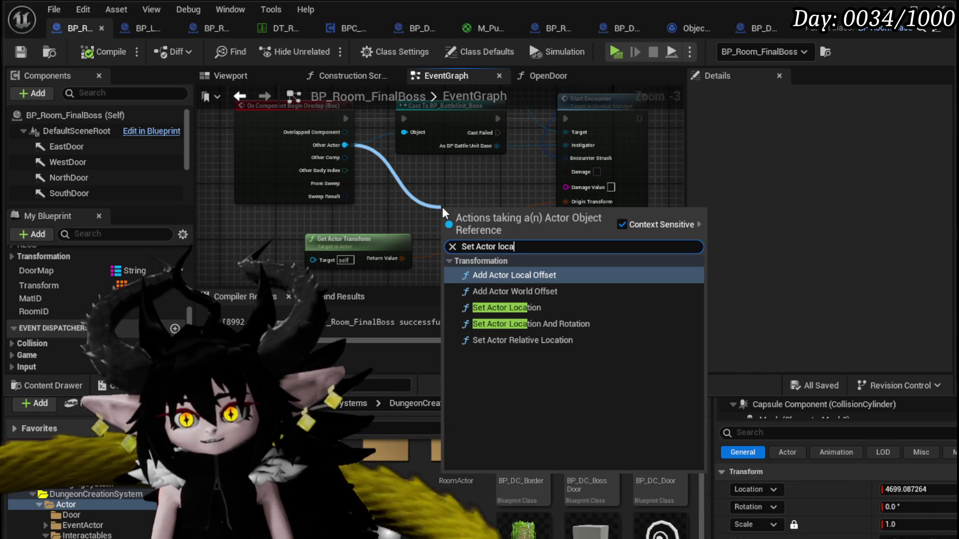
left_click(506, 308)
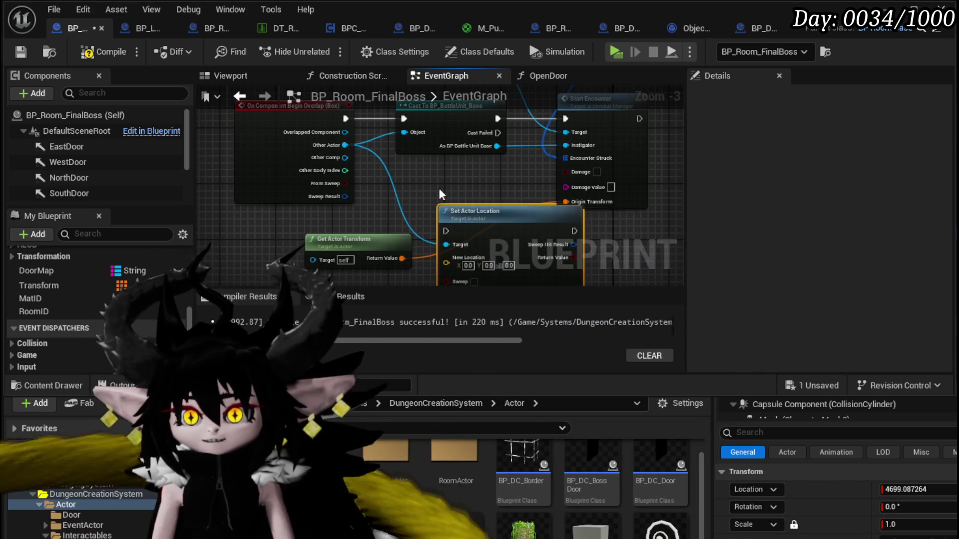
- Rearrange the overlap, cast and Start Encounter nodes, and chain Set Actor Location's exec into Start Encounter
scroll(412, 183, "up", 3)
scroll(412, 183, "down", 4)
scroll(251, 150, "up", 4)
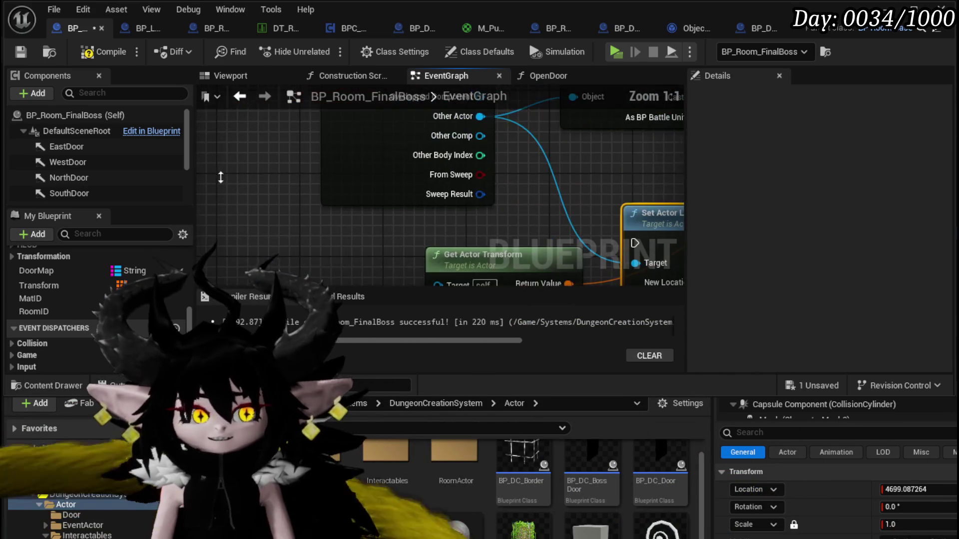
scroll(252, 150, "down", 3)
left_click_drag(511, 170, 425, 181)
left_click(505, 162)
mouse_move(505, 162)
left_mouse_down()
mouse_move(633, 161)
mouse_move(580, 169)
mouse_move(614, 165)
left_mouse_up()
mouse_move(351, 260)
left_mouse_down()
mouse_move(362, 152)
mouse_move(487, 150)
left_mouse_up()
key("ctrl+z")
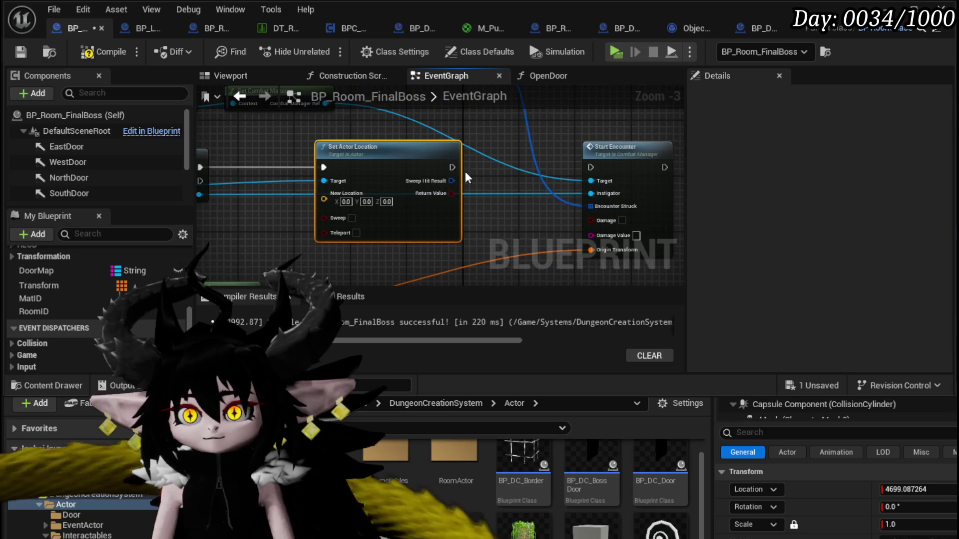
left_click_drag(559, 178, 590, 168)
mouse_move(208, 237)
left_mouse_down()
mouse_move(310, 257)
mouse_move(405, 192)
mouse_move(384, 195)
mouse_move(392, 200)
mouse_move(370, 160)
left_mouse_up()
- Add a Break Transform from Get Actor Transform and wire its Location into New Location
mouse_move(413, 226)
left_mouse_down()
mouse_move(307, 233)
mouse_move(360, 242)
left_mouse_up()
type("brea")
left_click(418, 301)
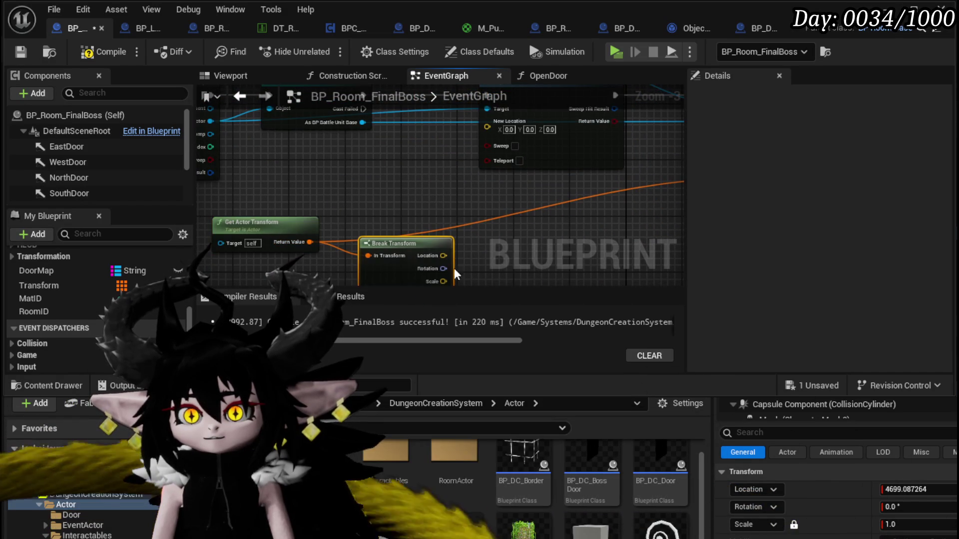
left_click_drag(474, 253, 404, 243)
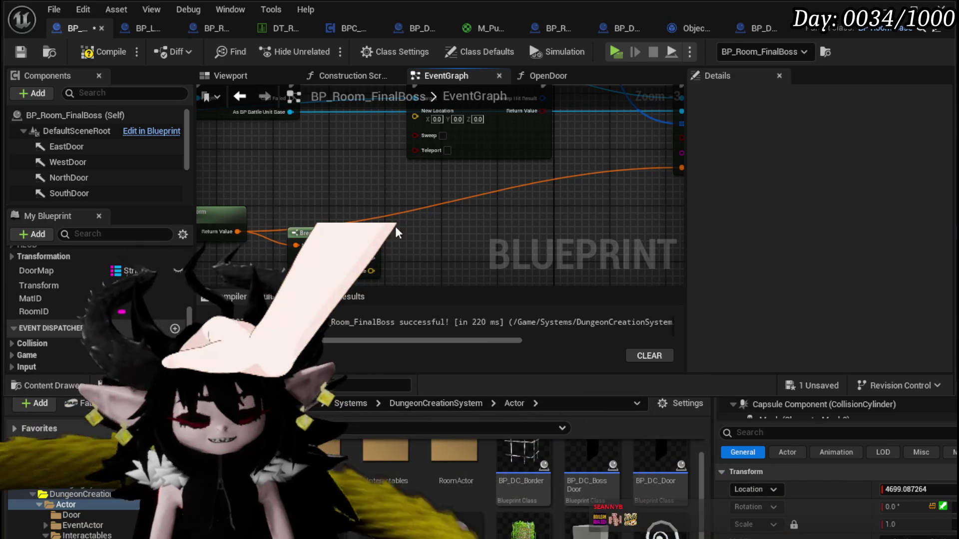
mouse_move(415, 118)
left_mouse_down()
mouse_move(394, 252)
mouse_move(396, 214)
mouse_move(317, 209)
left_mouse_up()
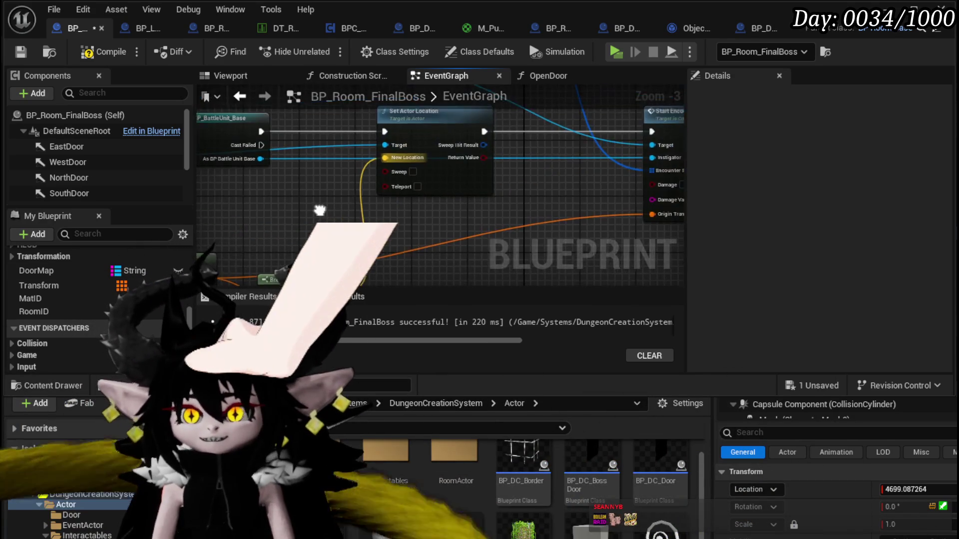
- Place Break Transform beside Set Actor Location and frame both nodes in the graph
left_click_drag(269, 274, 349, 216)
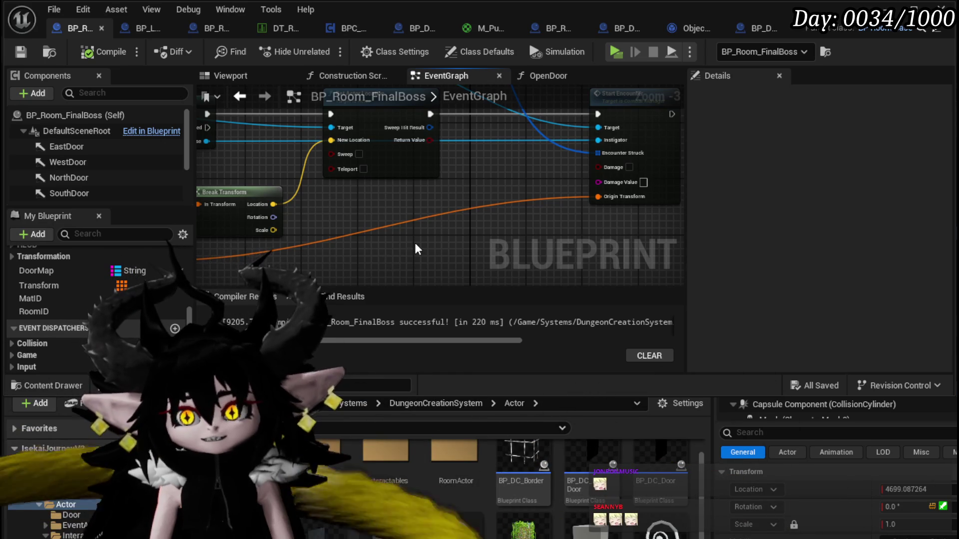
scroll(417, 249, "down", 1)
scroll(358, 207, "up", 3)
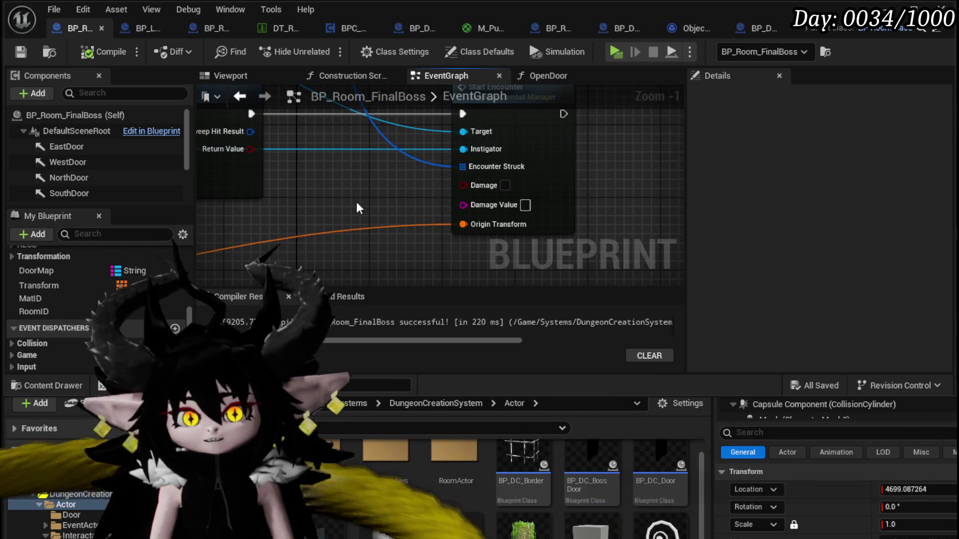
scroll(358, 206, "up", 1)
scroll(379, 230, "down", 3)
mouse_move(380, 230)
left_mouse_down()
mouse_move(649, 225)
mouse_move(525, 225)
mouse_move(584, 150)
mouse_move(669, 155)
left_mouse_up()
- Start a play-test, walk to the first gate and choose the FloatingIsland room
left_click(616, 52)
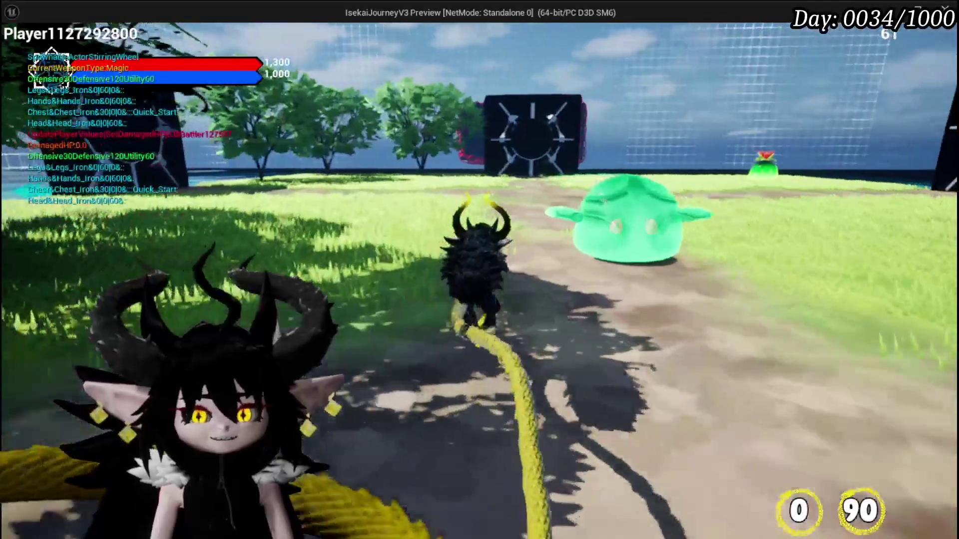
key("w")
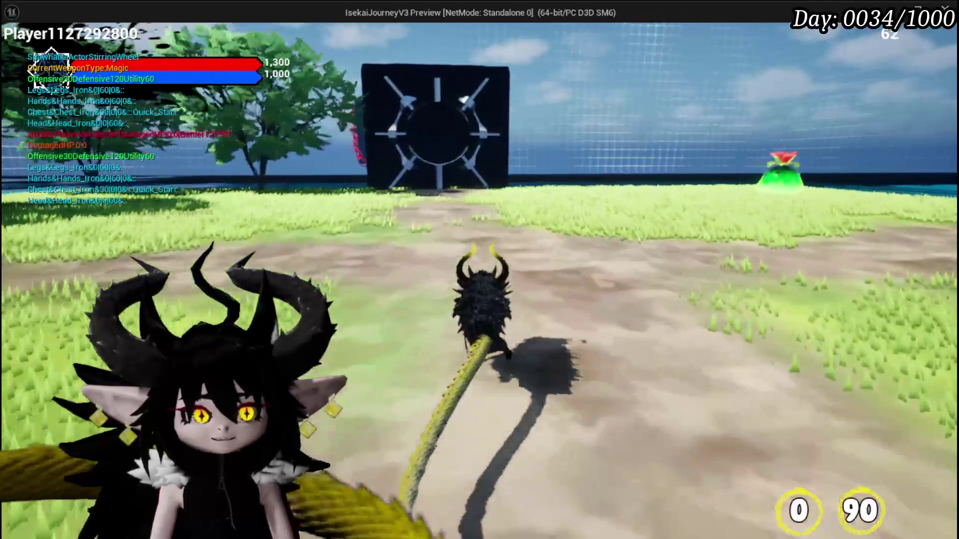
key("w")
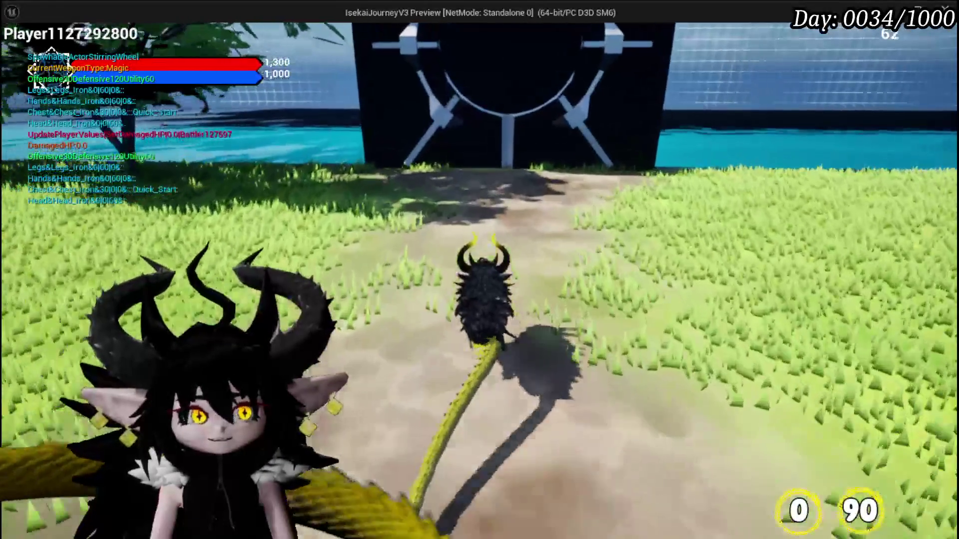
key("w")
key("b")
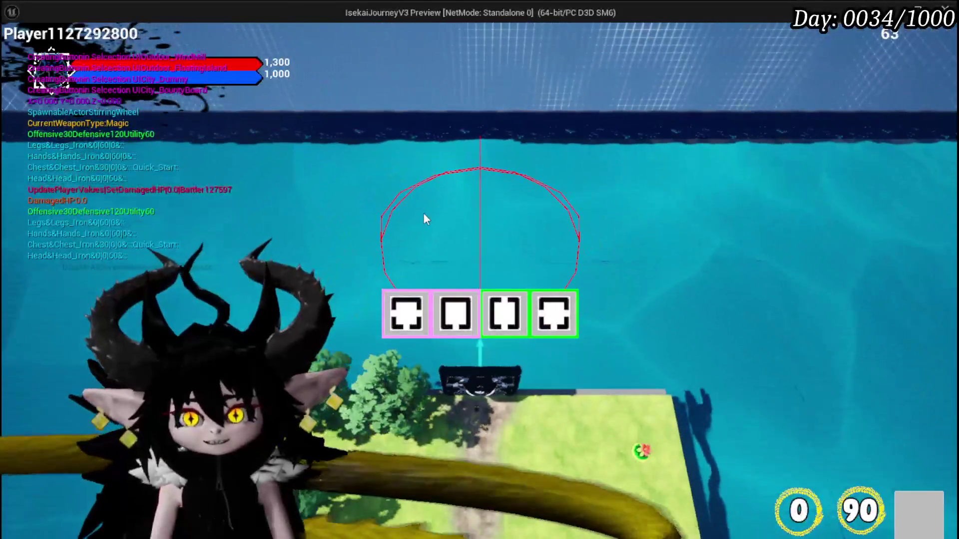
mouse_move(521, 328)
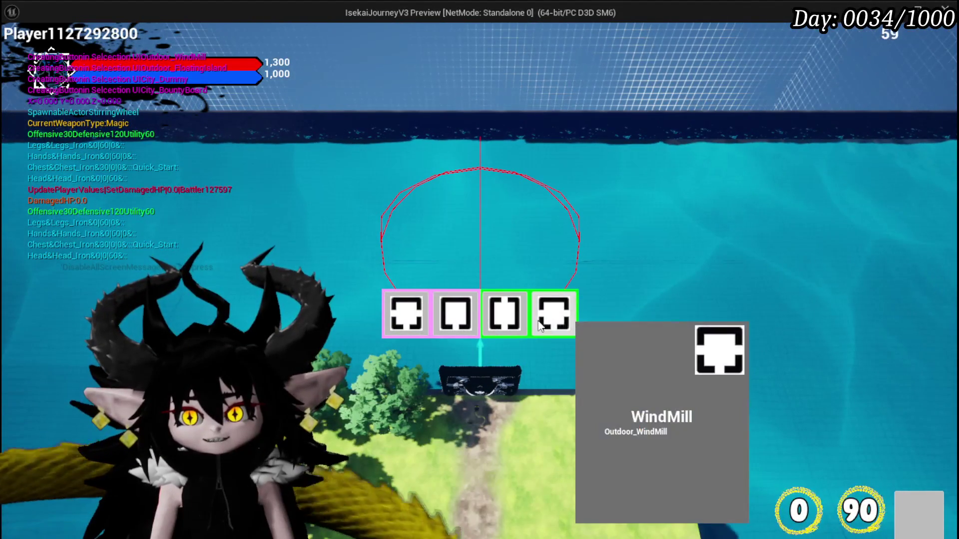
left_click(494, 319)
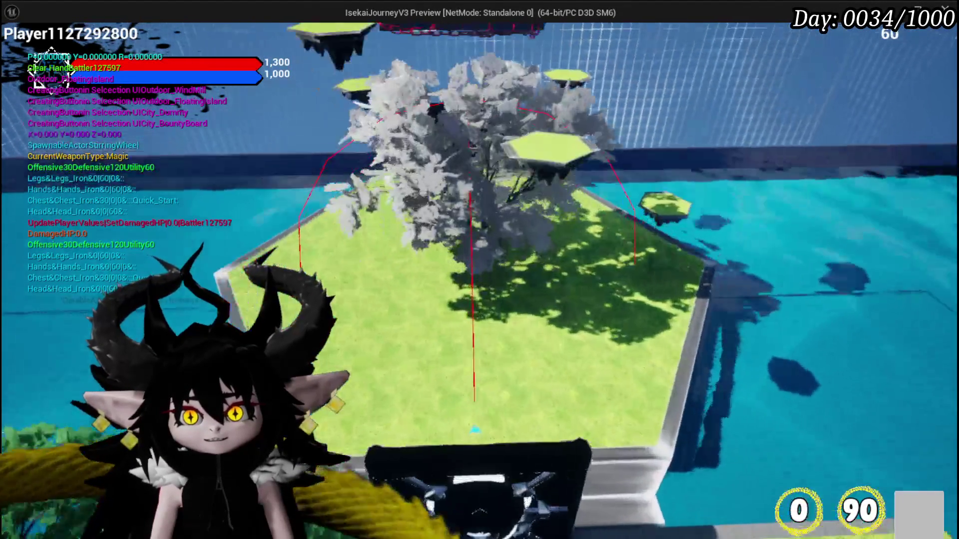
- Continue through the gates, choosing ShallowWater, Canyon, HighRocks, then Lever until combat begins
key("w")
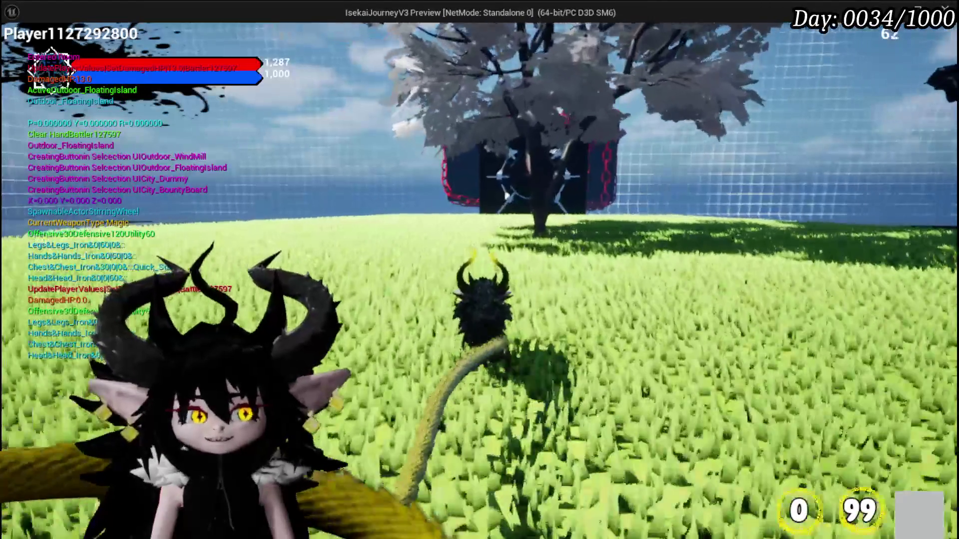
key("w")
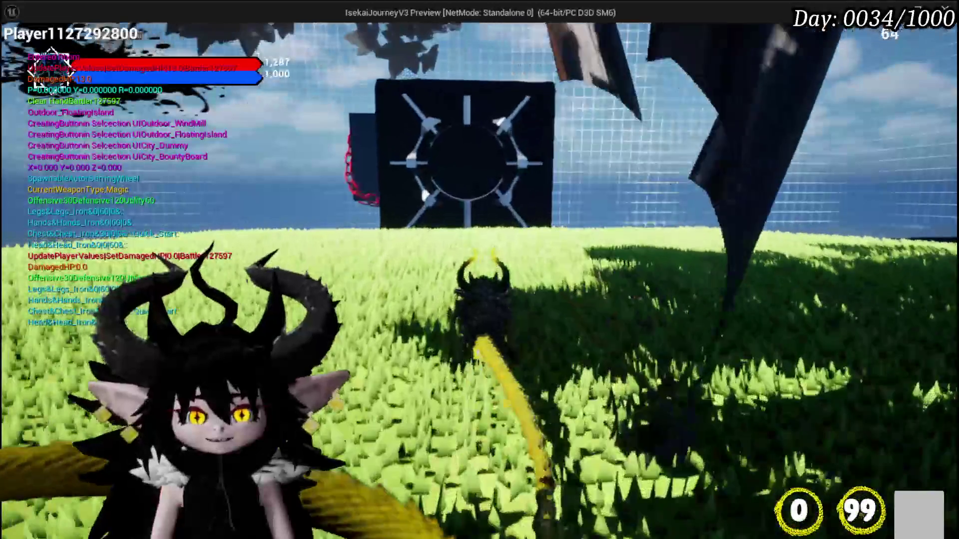
key("w")
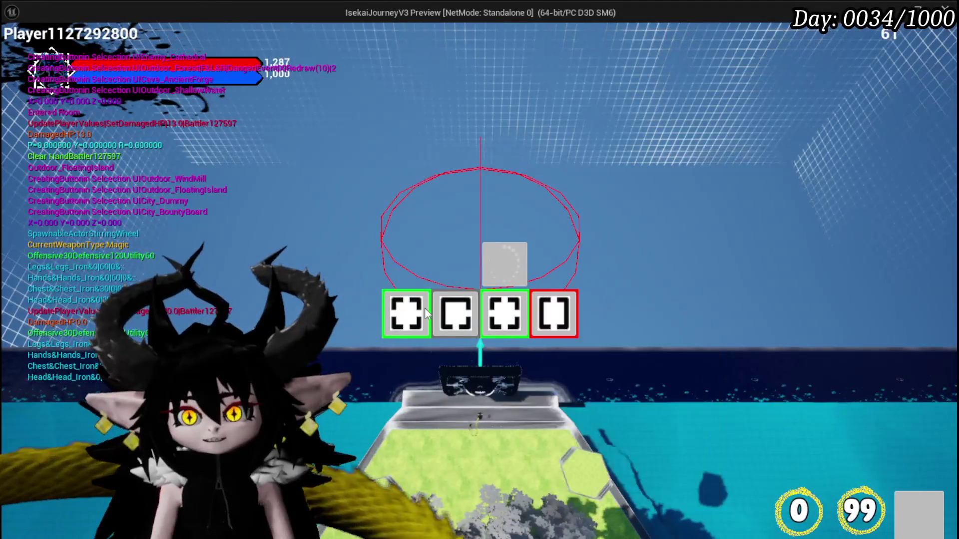
mouse_move(538, 315)
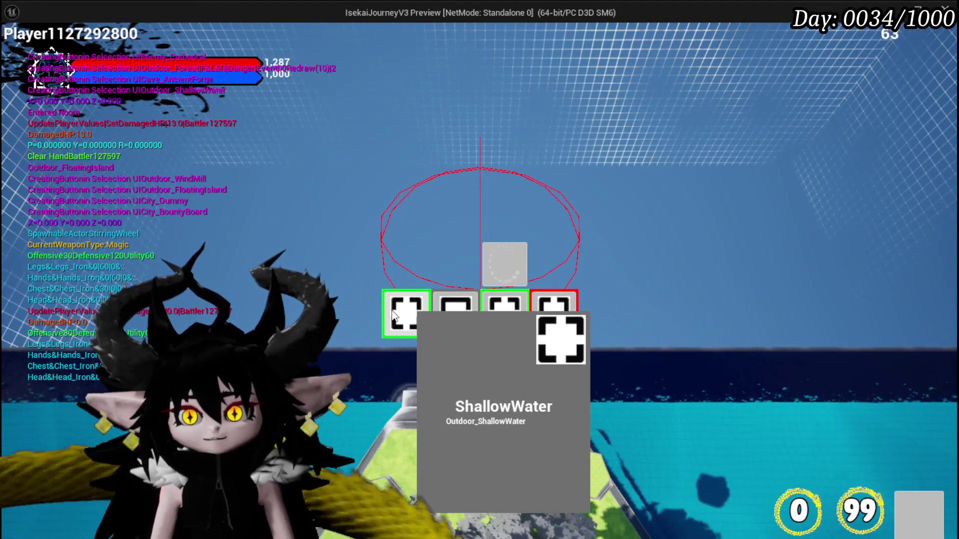
left_click(393, 315)
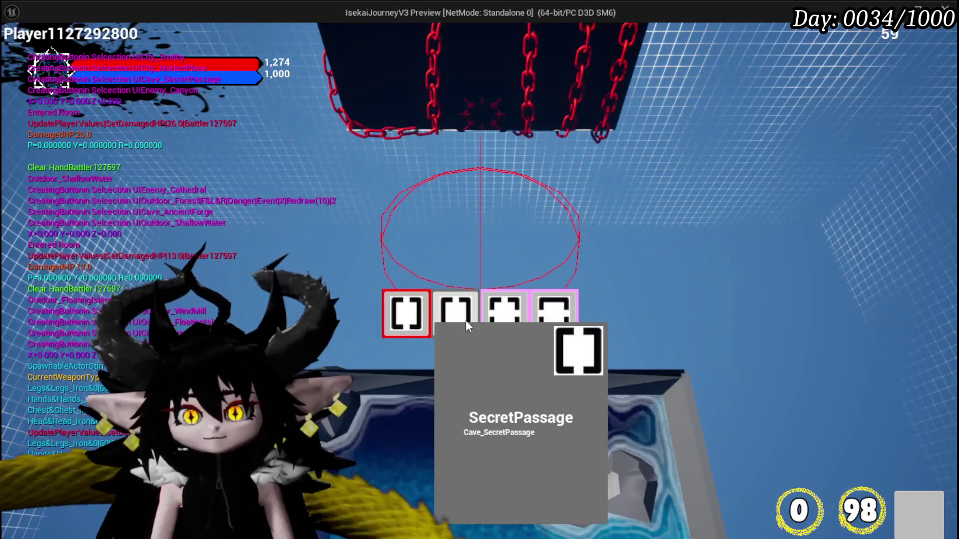
left_click(553, 307)
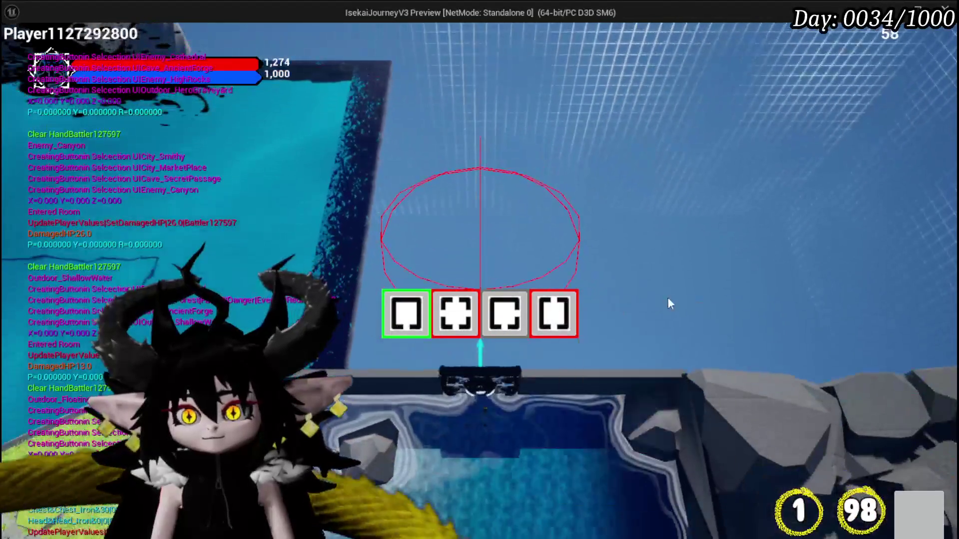
left_click(457, 308)
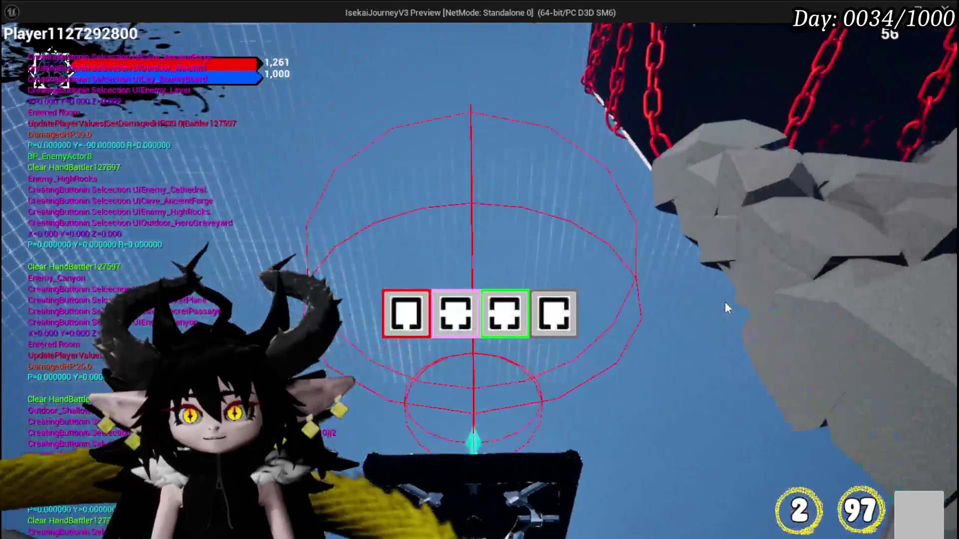
mouse_move(456, 312)
left_click(409, 311)
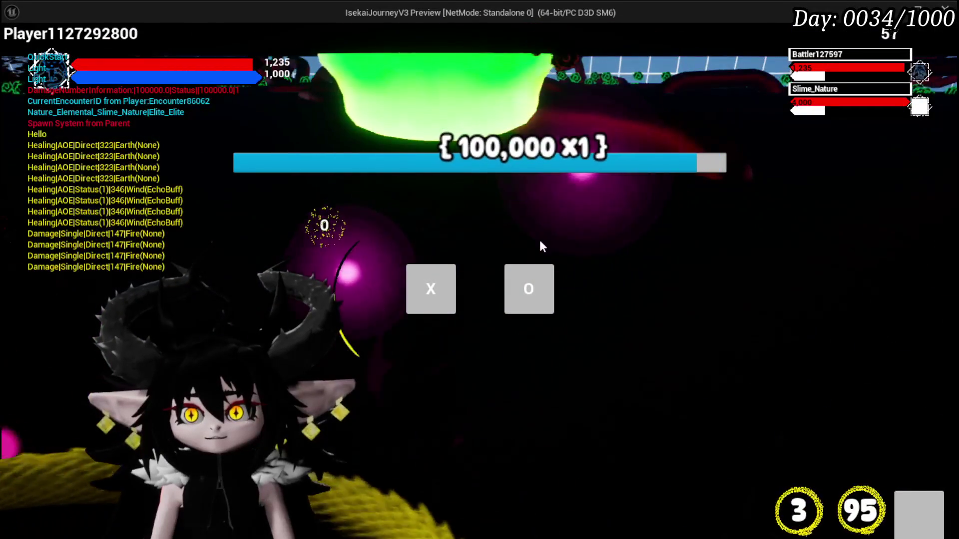
- Dismiss the X/O prompt, fight the Slime_Nature, then stop the play-test
left_click(431, 288)
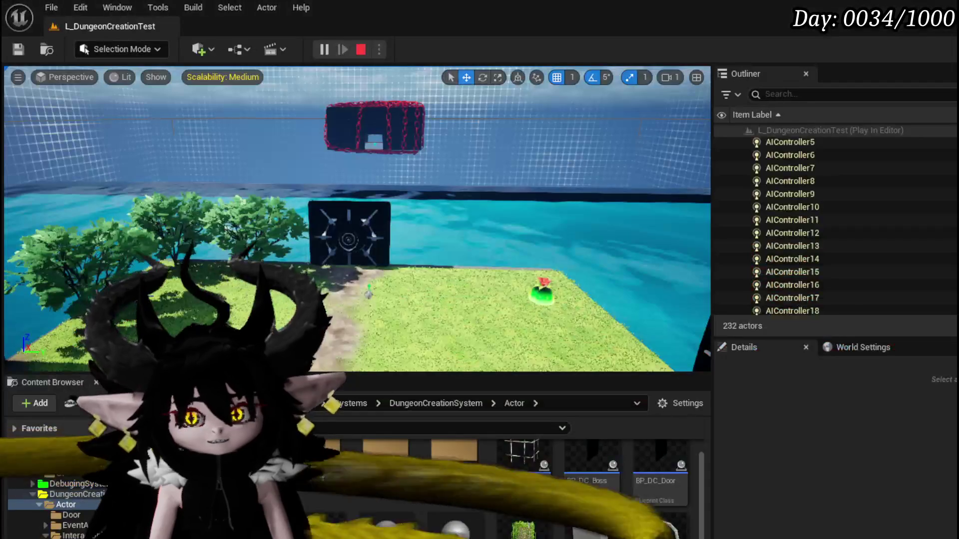
key("Escape")
left_click(541, 296)
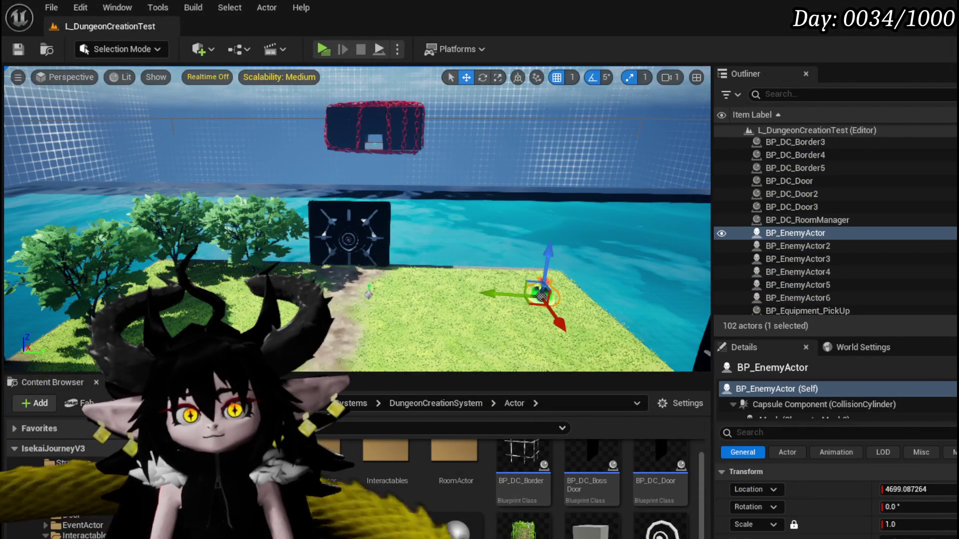
- Select BP_Room_FinalBoss in the level, save L_DungeonCreationTest, and switch to the browser
left_click(406, 128)
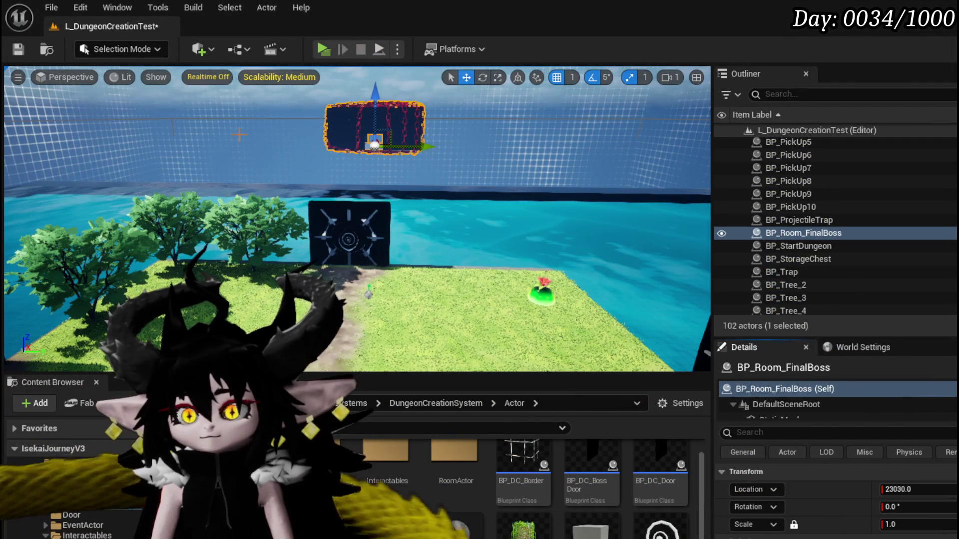
left_click(20, 50)
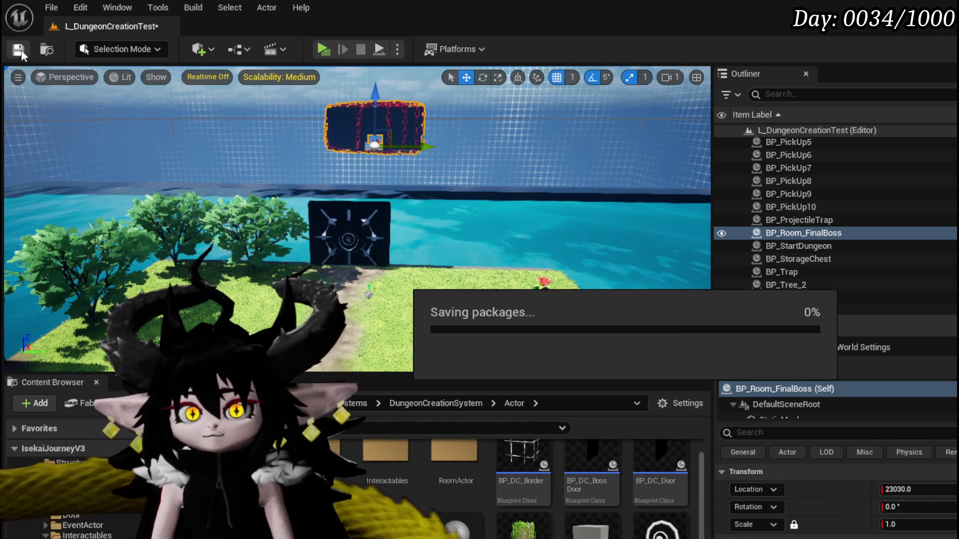
left_click(20, 50)
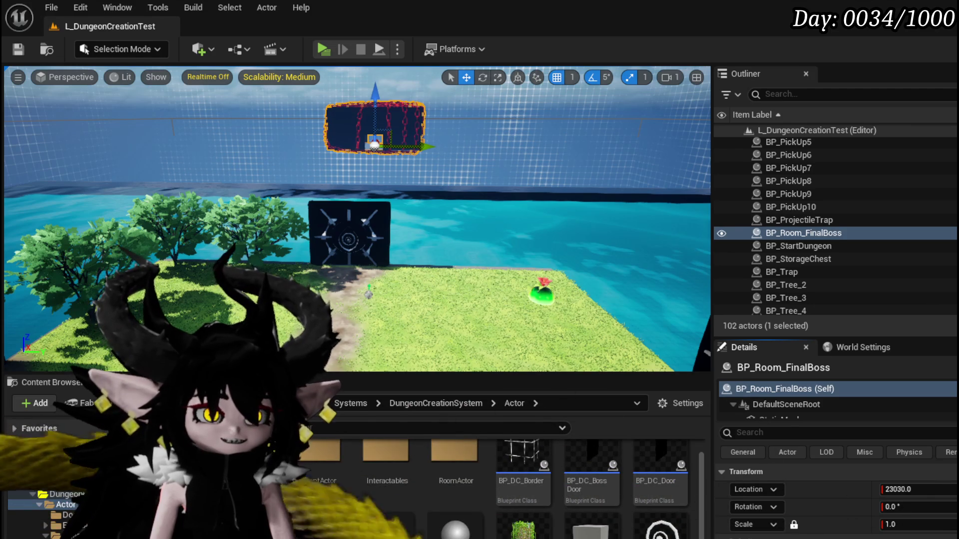
key("alt+Tab")
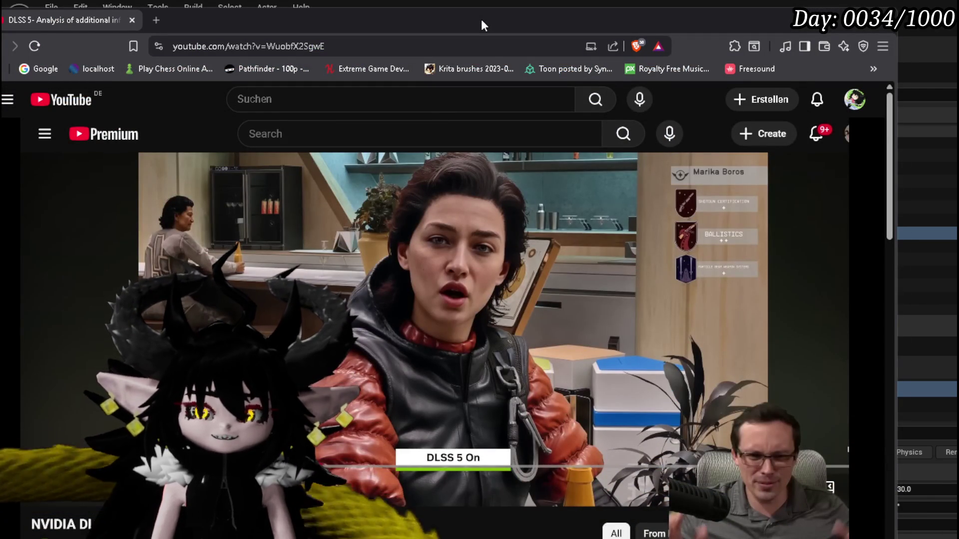
- Nudge the browser window right and return to the Unreal level editor
left_click_drag(479, 18, 494, 19)
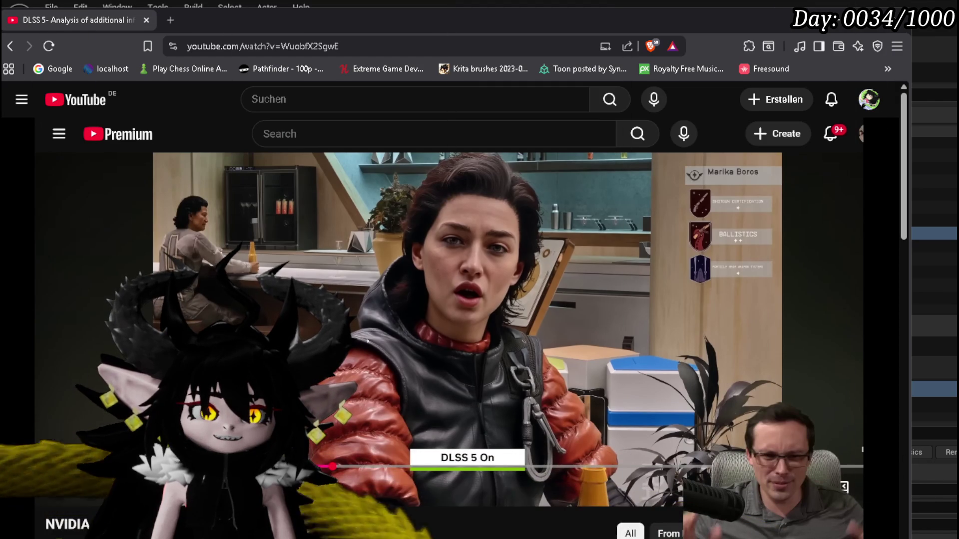
key("alt+Tab")
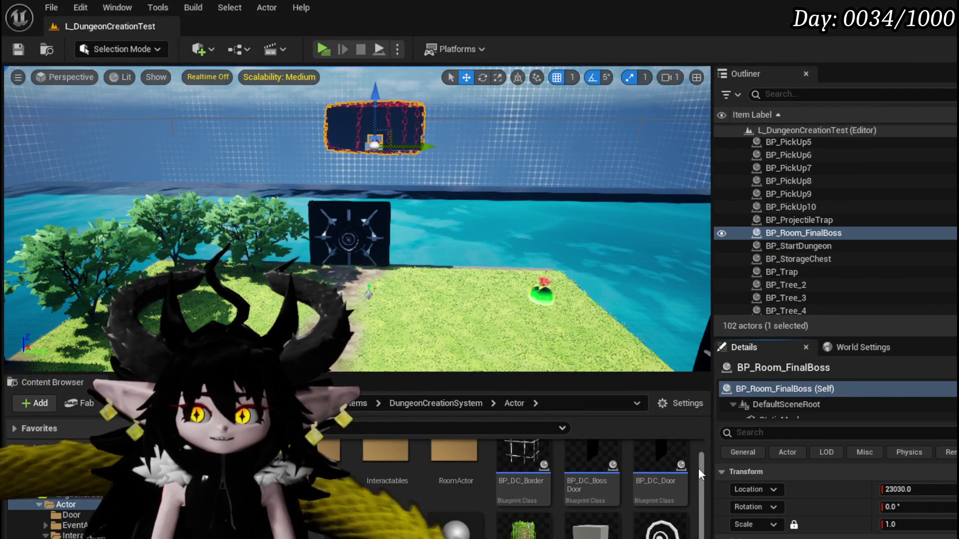
- Save the L_DungeonCreationTest level with Ctrl+S and bring the BP_Room_FinalBoss EventGraph up
scroll(698, 469, "up", 1)
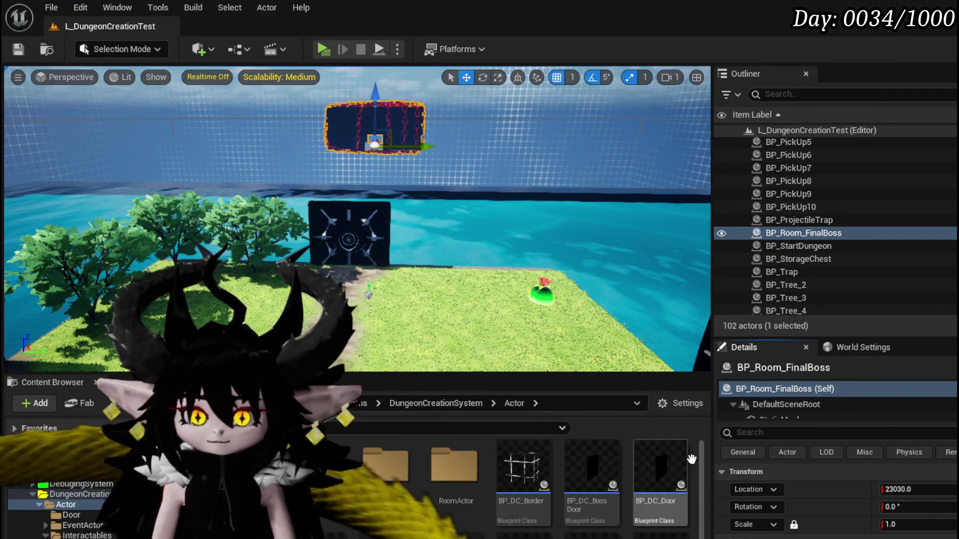
scroll(581, 477, "down", 3)
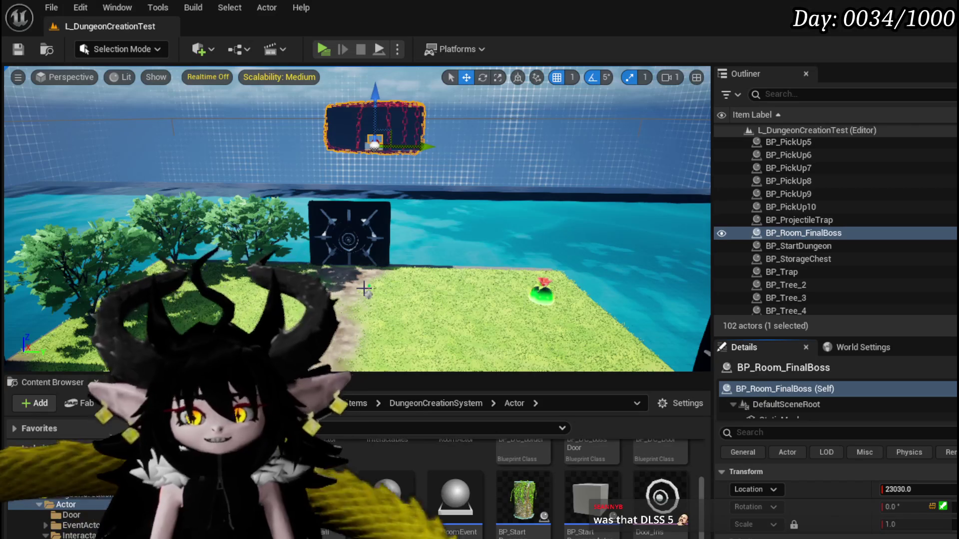
key("ctrl+s")
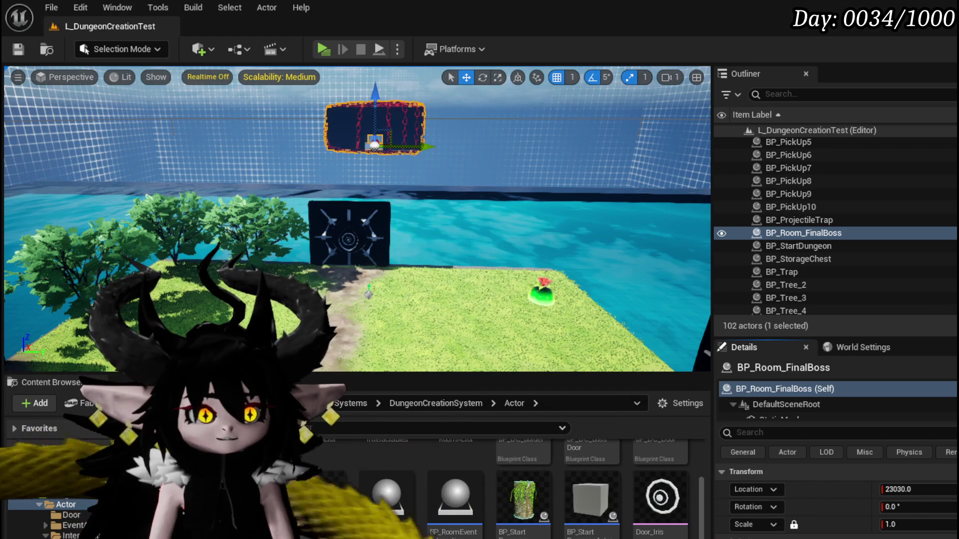
scroll(75, 510, "down", 5)
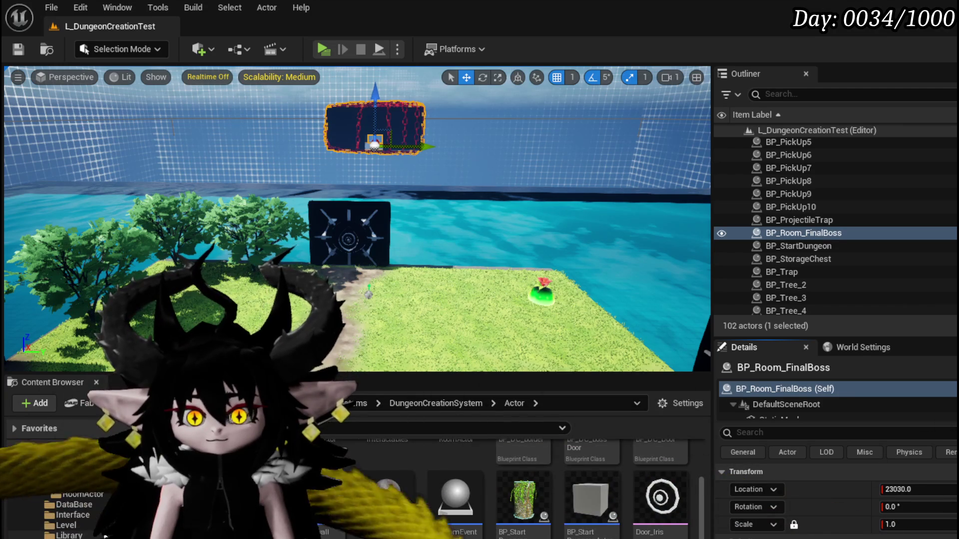
scroll(75, 499, "up", 5)
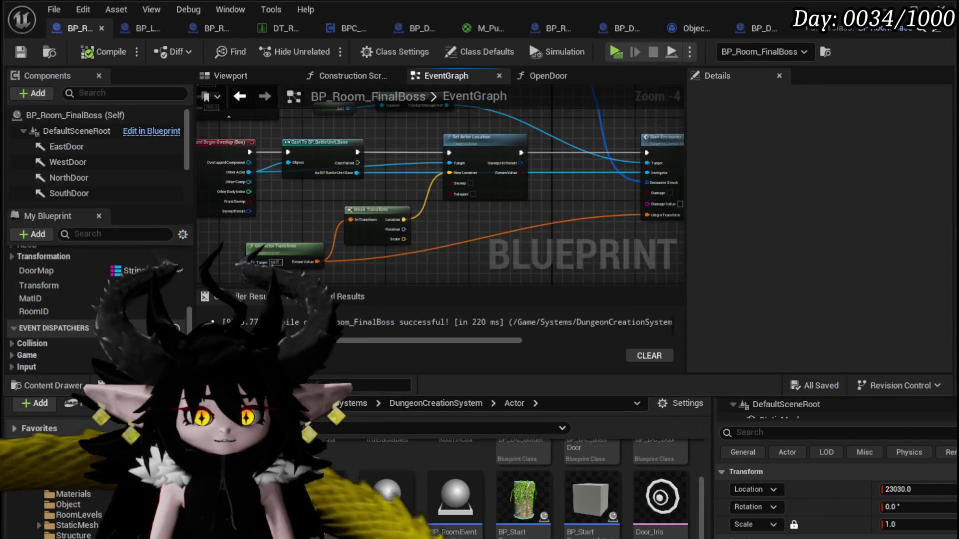
- Drag a StaticMesh reference into the EventGraph, compile BP_Room_FinalBoss, and switch to the browser
mouse_move(484, 207)
left_mouse_down()
mouse_move(407, 208)
mouse_move(350, 193)
mouse_move(595, 195)
left_mouse_up()
scroll(408, 207, "up", 2)
scroll(349, 193, "down", 2)
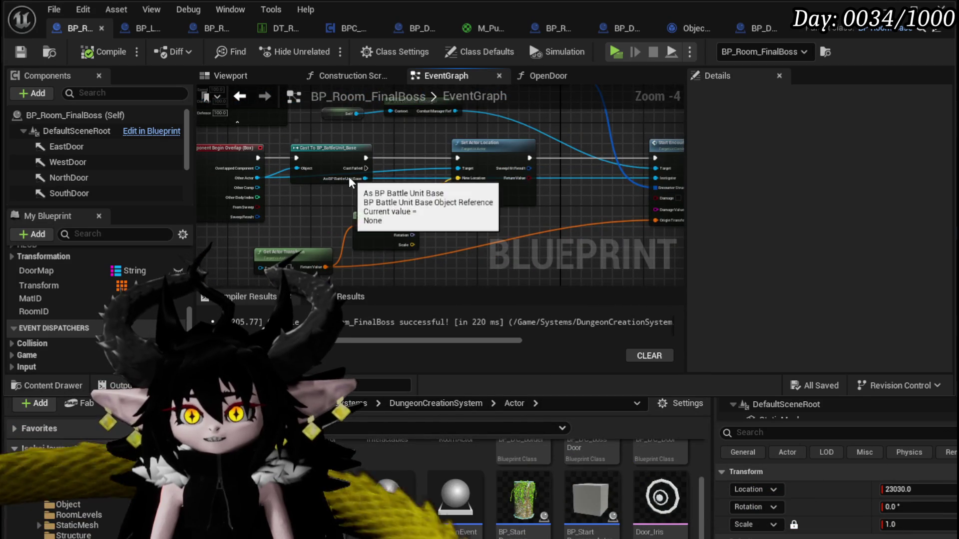
left_click_drag(432, 200, 468, 240)
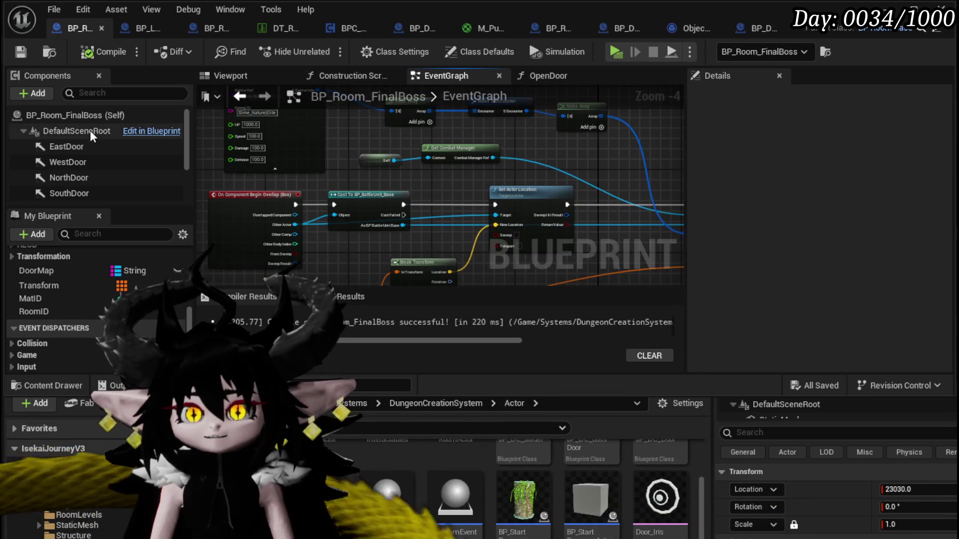
scroll(75, 168, "down", 3)
mouse_move(73, 162)
left_mouse_down()
mouse_move(252, 149)
mouse_move(610, 163)
mouse_move(359, 186)
left_mouse_up()
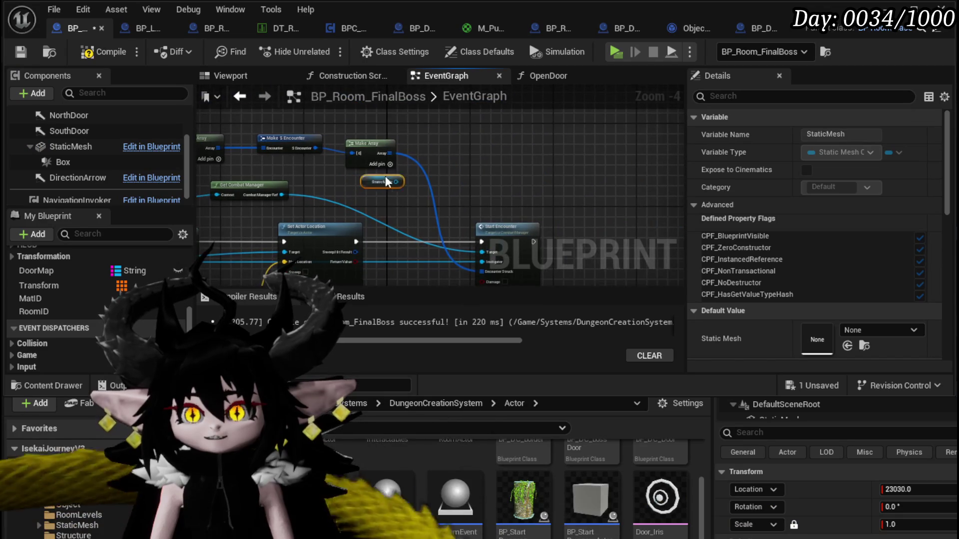
scroll(501, 154, "up", 1)
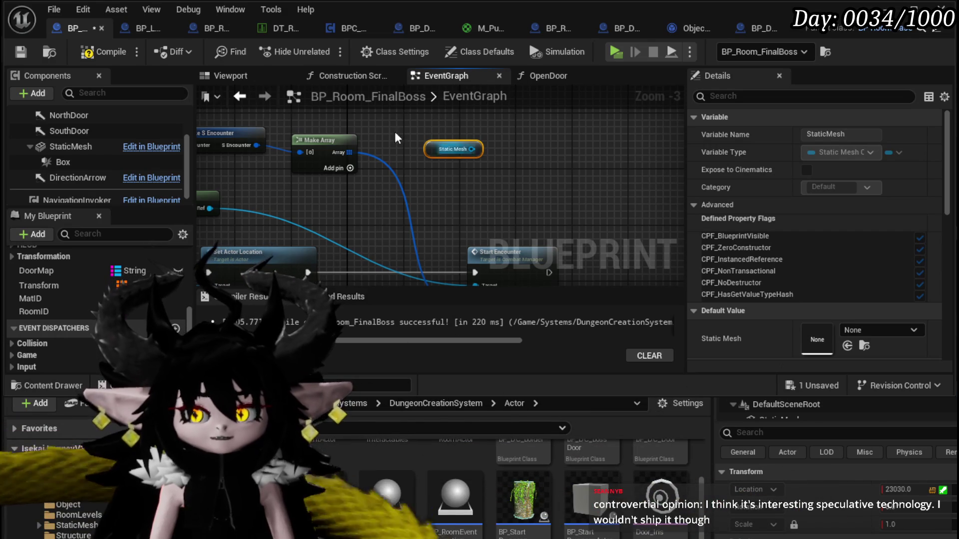
left_click(103, 52)
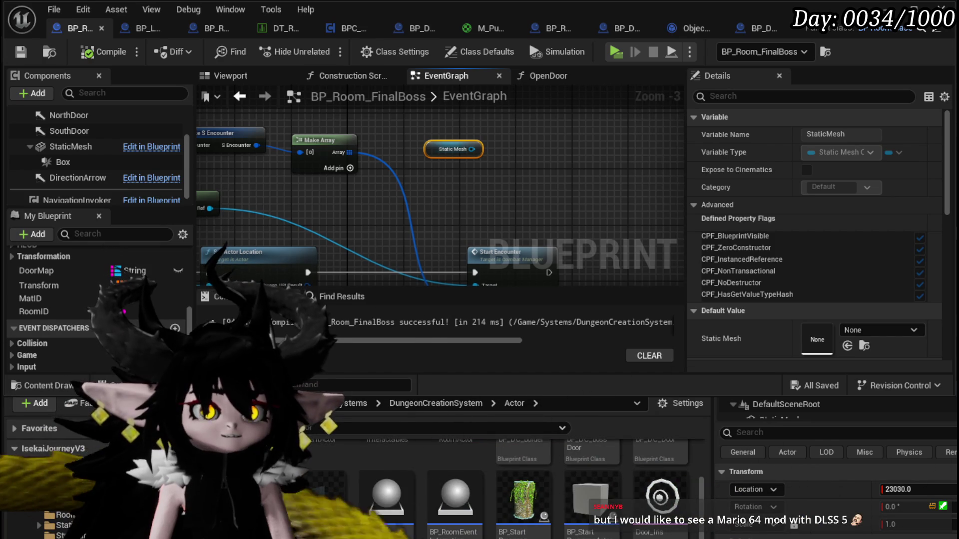
key("alt+Tab")
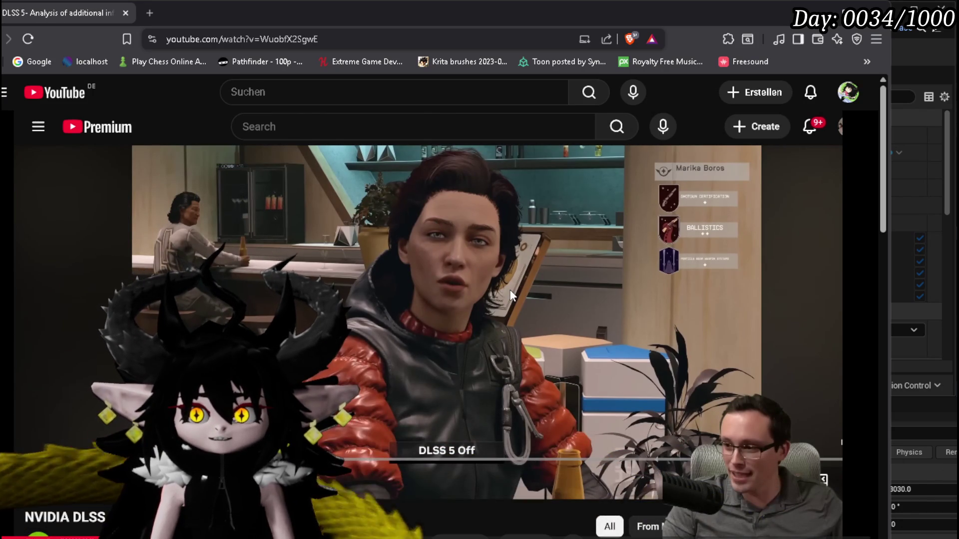
- Play the DLSS 5 video, rewind five seconds, and resume to compare DLSS on and off
left_click(510, 295)
left_click(510, 295)
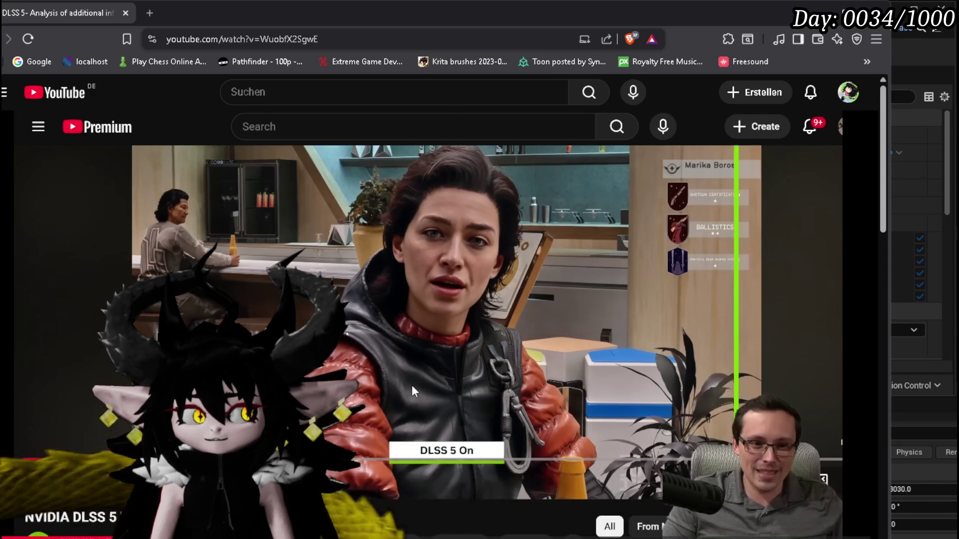
key("space")
key("Left")
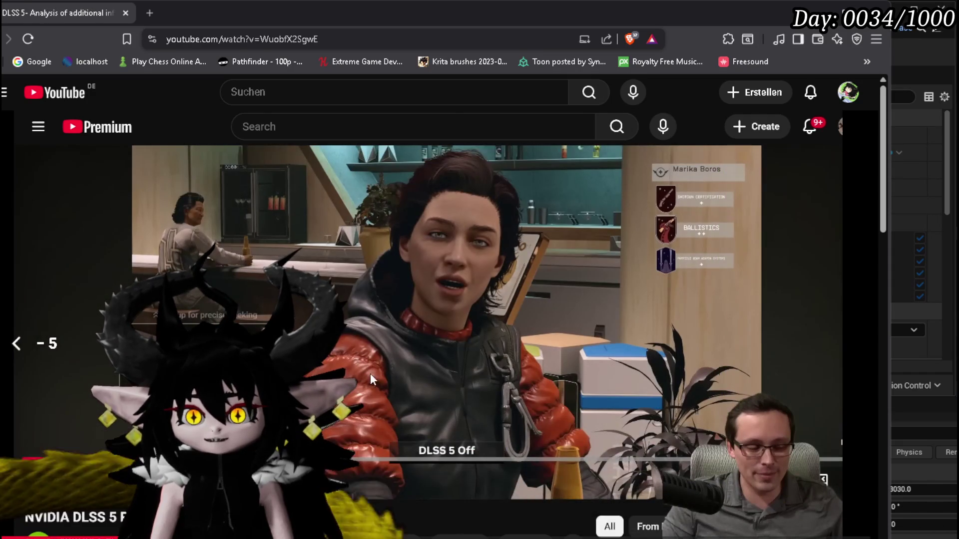
left_click(485, 329)
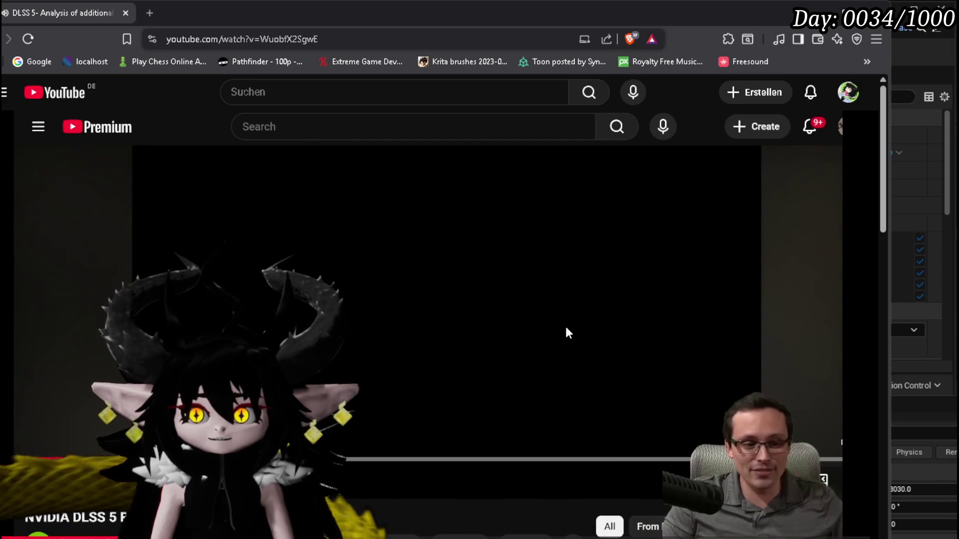
left_click(568, 332)
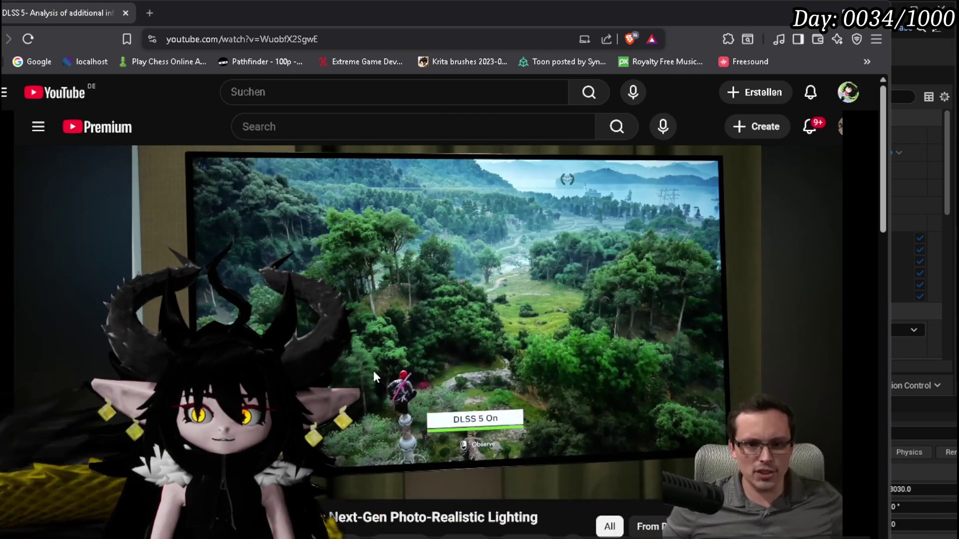
- Rewind the forest comparison five seconds and drag the browser aside to reveal Unreal
key("Left")
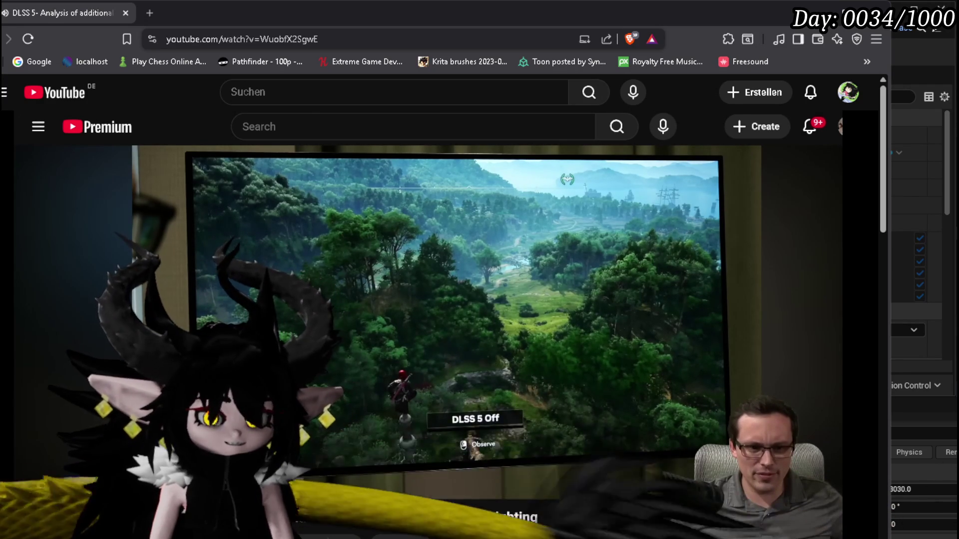
left_click_drag(322, 16, 637, 2)
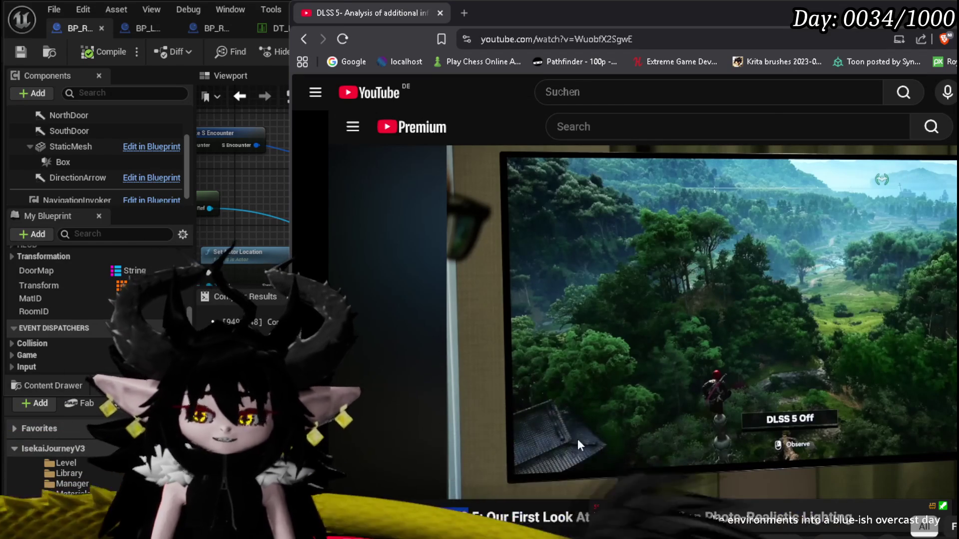
- Briefly play, then pause the DLSS 5 video and jump to the 0:51 OFF/ON face comparison
left_click(618, 389)
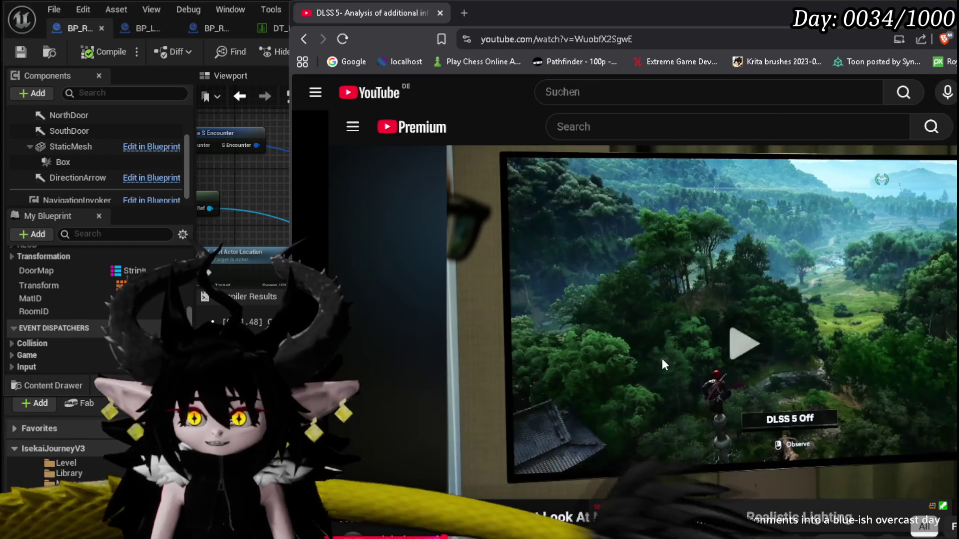
left_click(755, 331)
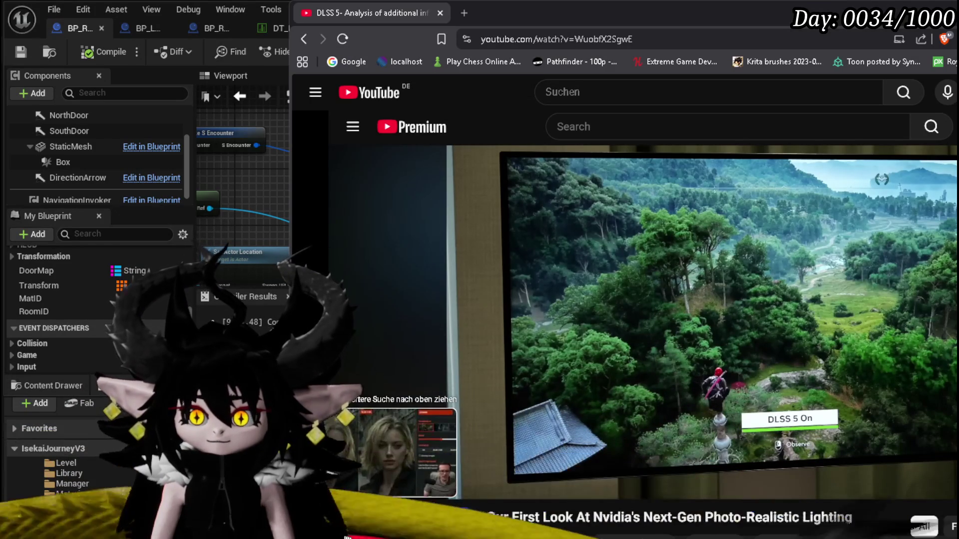
left_click(352, 535)
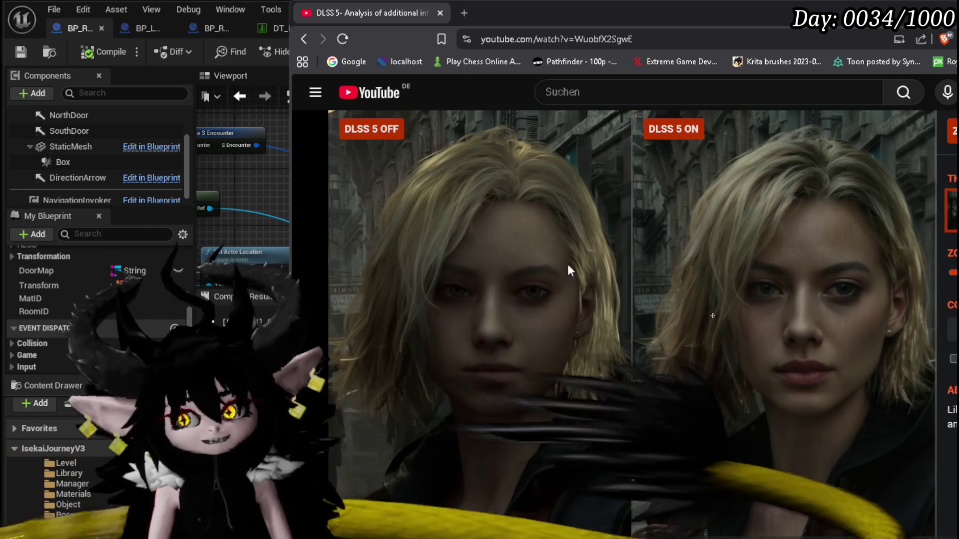
left_click_drag(697, 17, 679, 17)
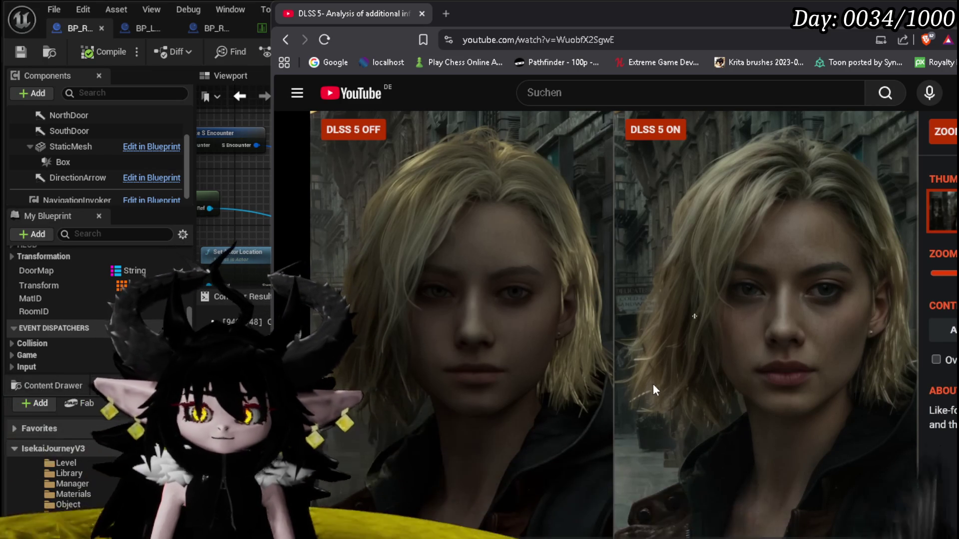
left_click_drag(406, 537, 460, 537)
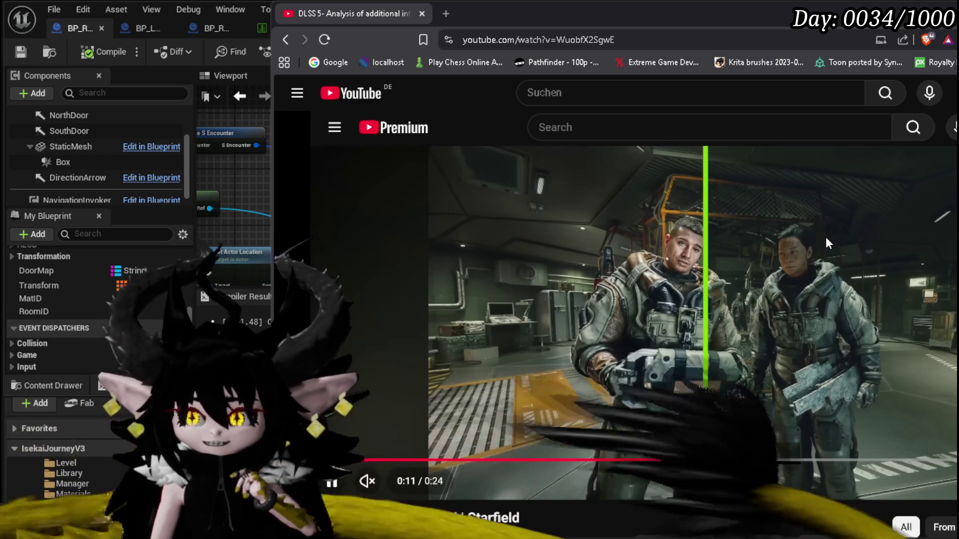
- Resume the DLSS 5 video at the Starfield armoured characters comparison
left_click(826, 236)
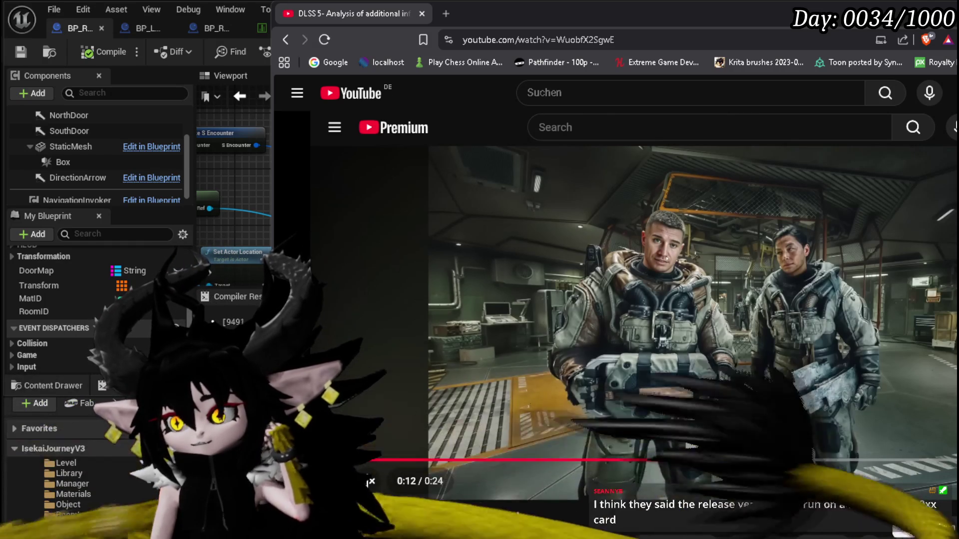
- Enlarge the video and browser window, then skip ahead to the Assassin's Creed Shadows comparison
double_click(518, 289)
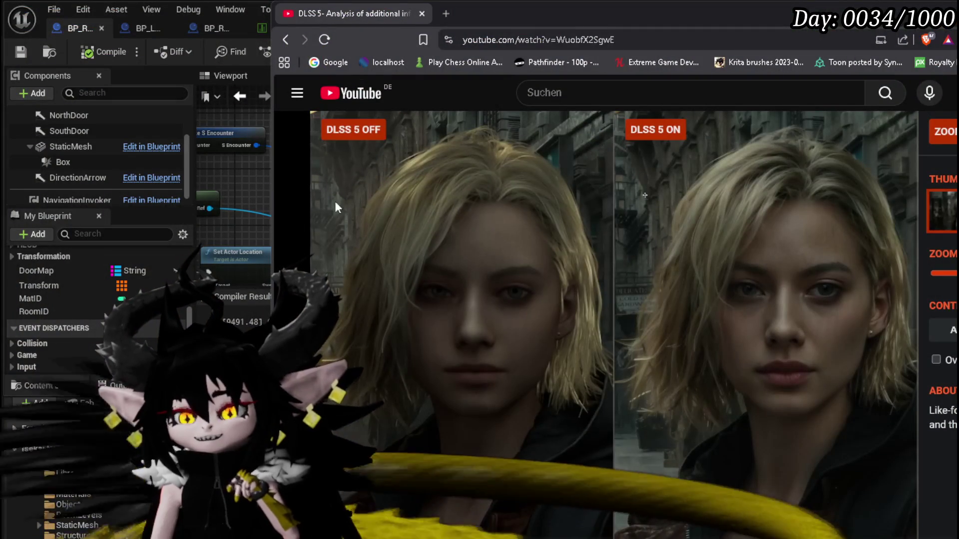
left_click_drag(273, 197, 218, 193)
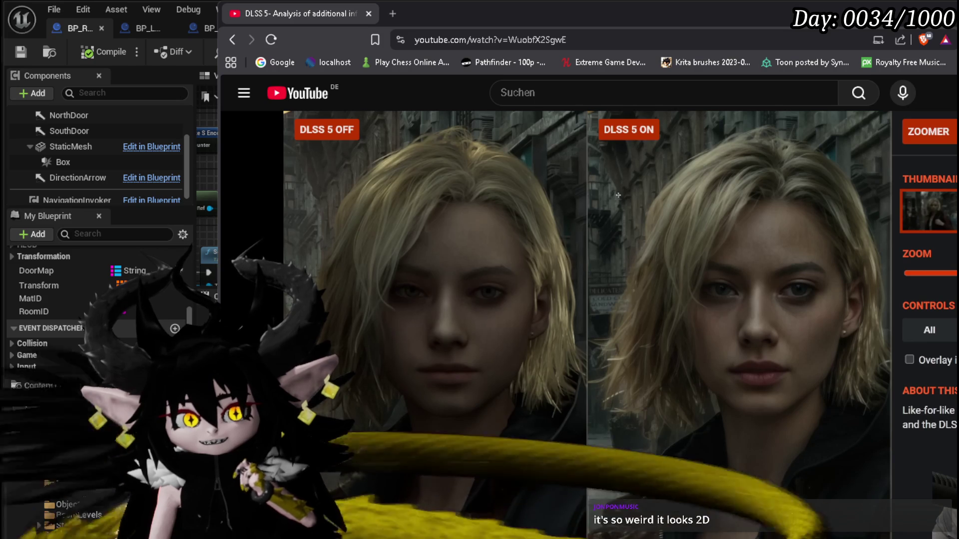
left_click_drag(372, 538, 348, 537)
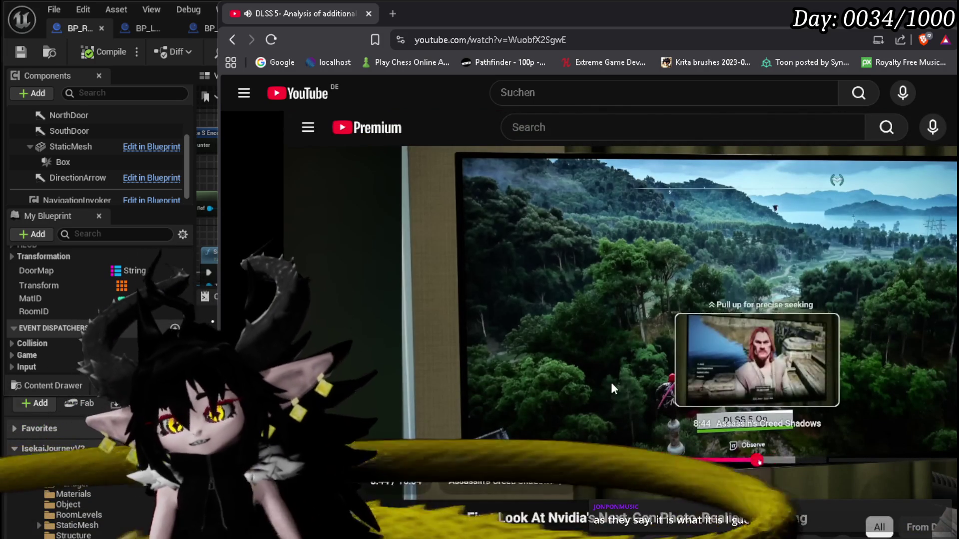
key("alt+Tab")
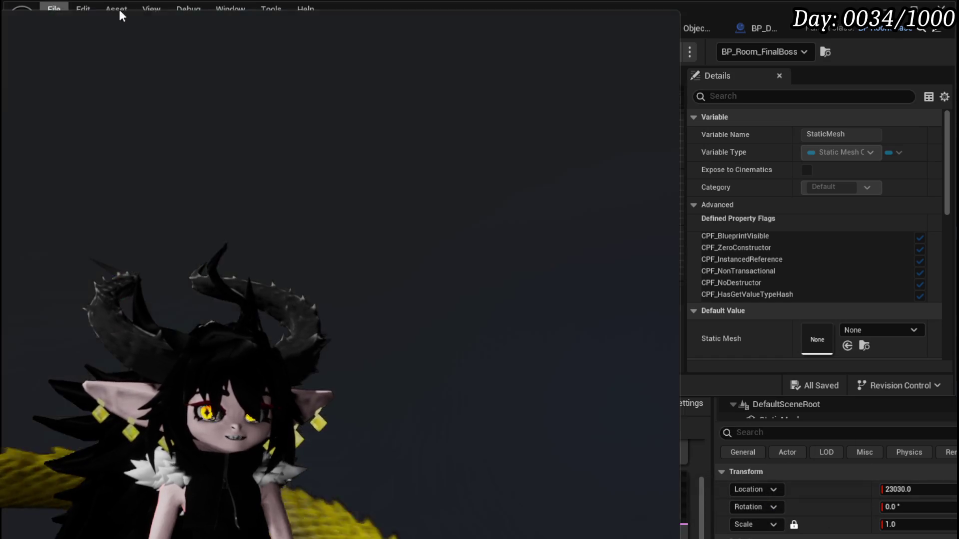
- Move the browser with the hands-on DLSS 5 video back over the editor
mouse_move(119, 8)
left_mouse_down()
mouse_move(343, 5)
mouse_move(300, 161)
left_mouse_up()
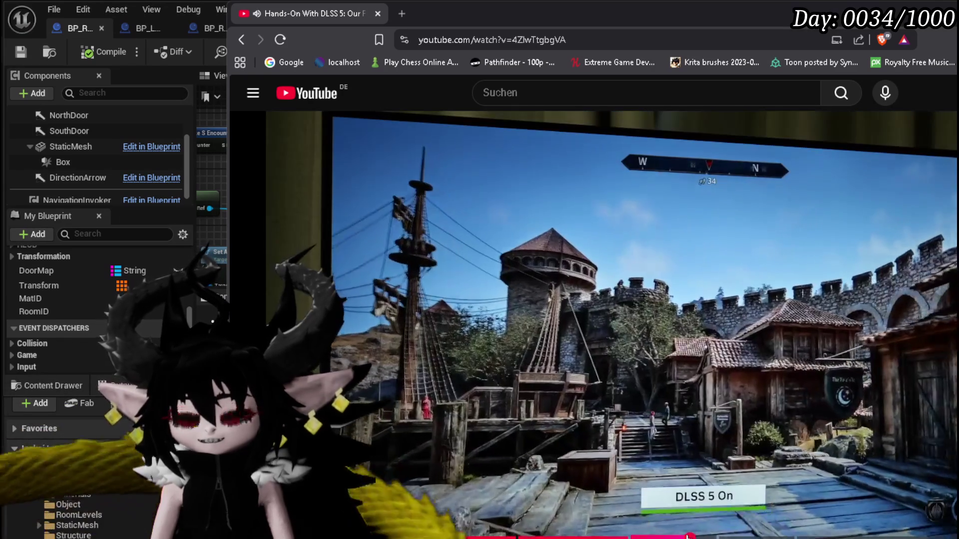
- Pause the hands-on DLSS 5 video on the castle footage, then on the ship and castle scene
left_click(679, 501)
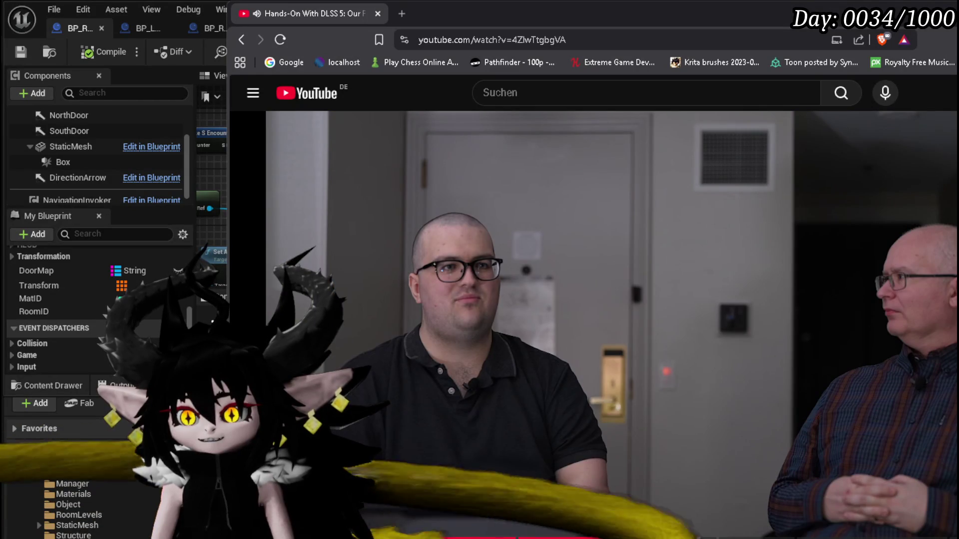
left_click_drag(682, 537, 679, 537)
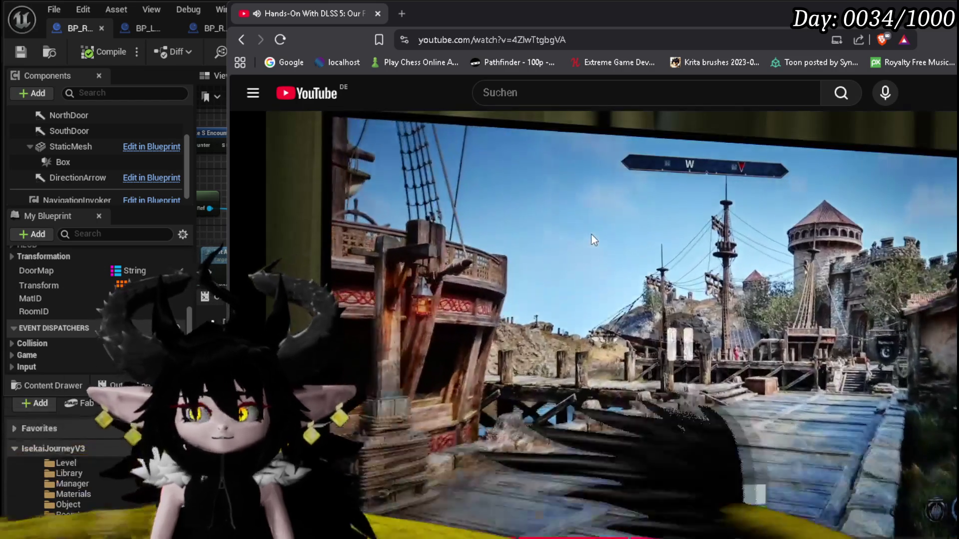
left_click(592, 234)
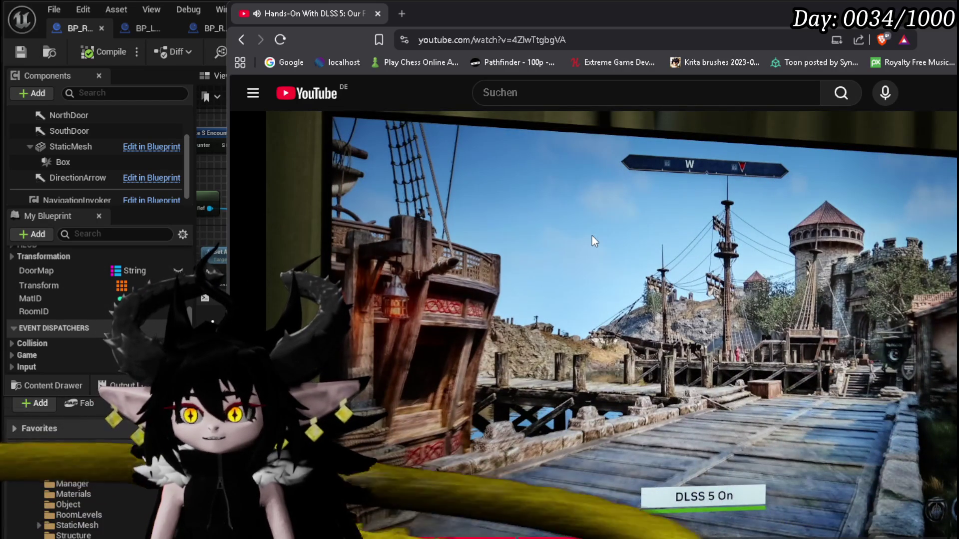
left_click(776, 287)
left_click(675, 293)
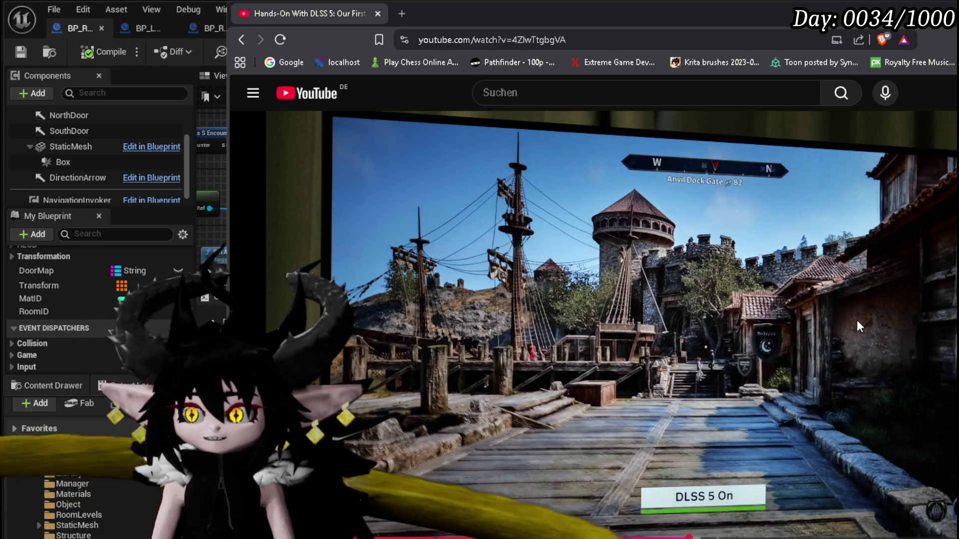
- Reposition the browser and play through the harbour ship scene, stopping on the DLSS 5 On shot
left_click_drag(727, 19, 660, 23)
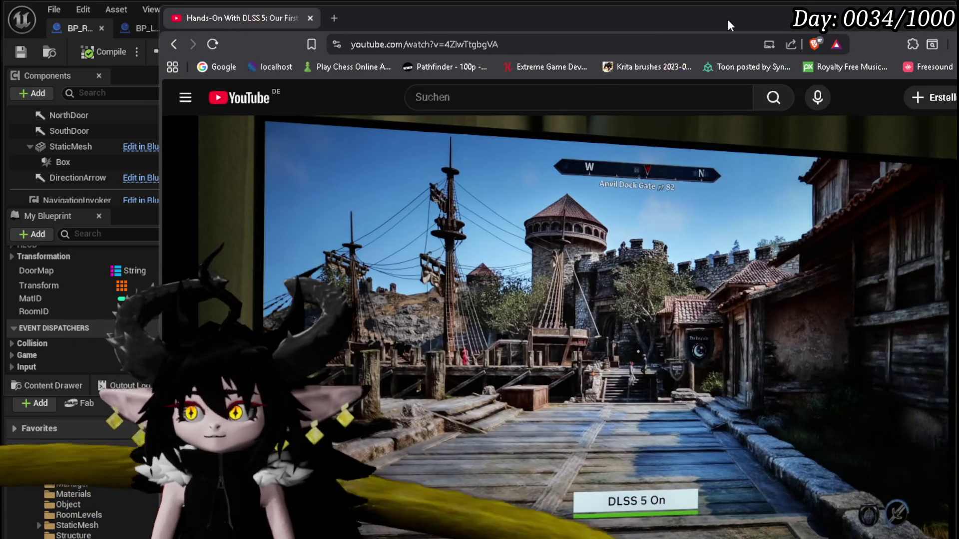
key("space")
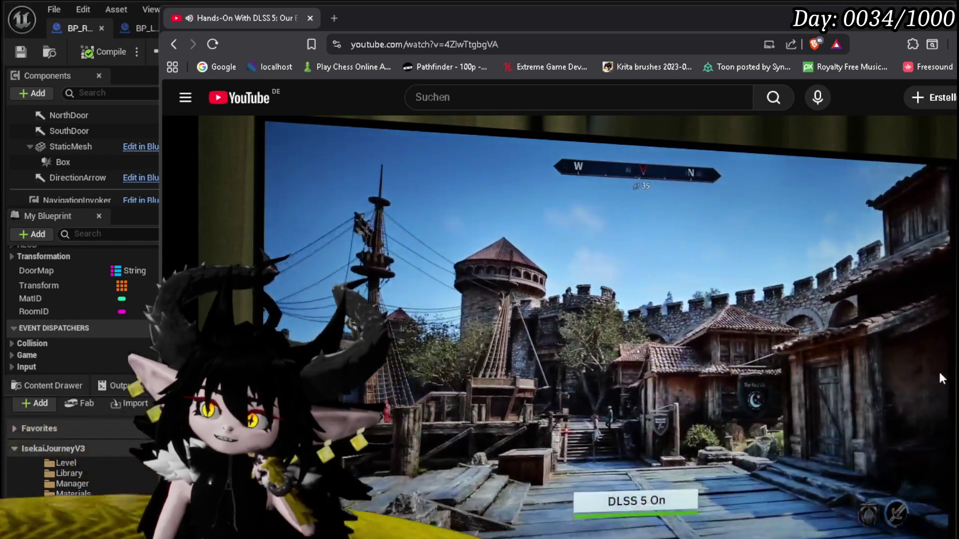
left_click(942, 388)
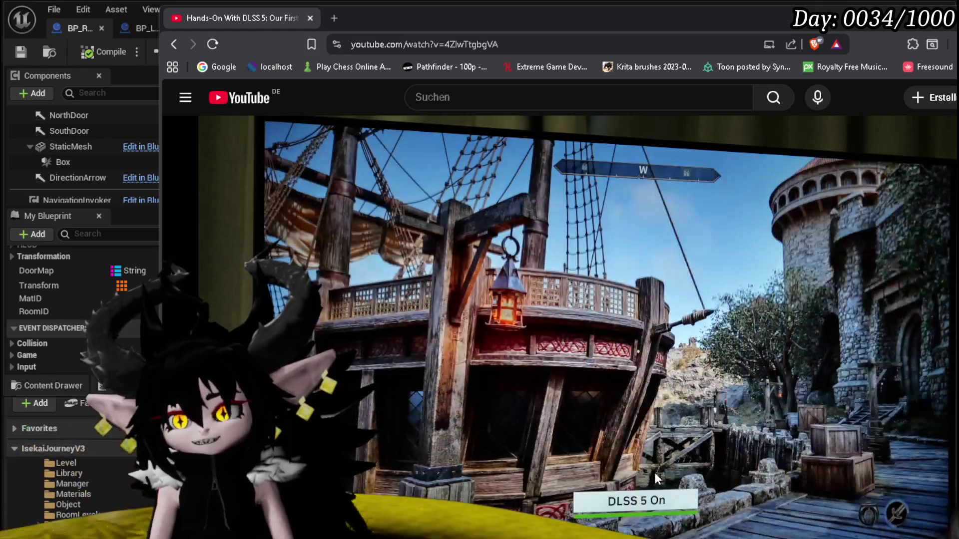
left_click(655, 473)
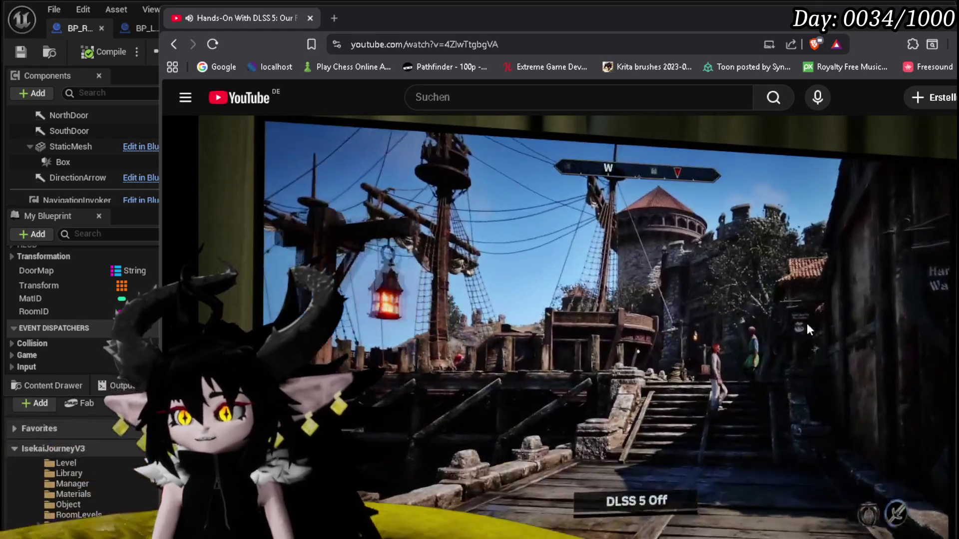
left_click(731, 357)
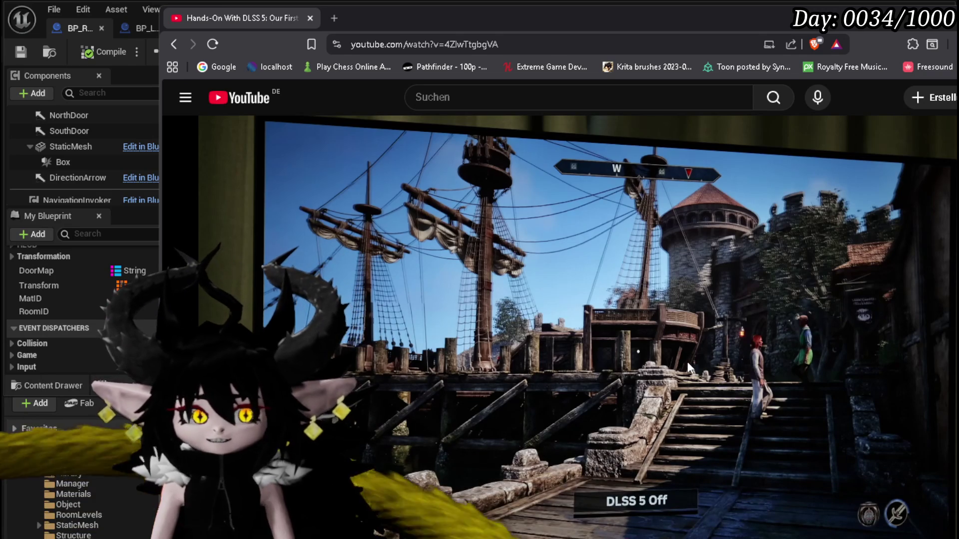
left_click(531, 368)
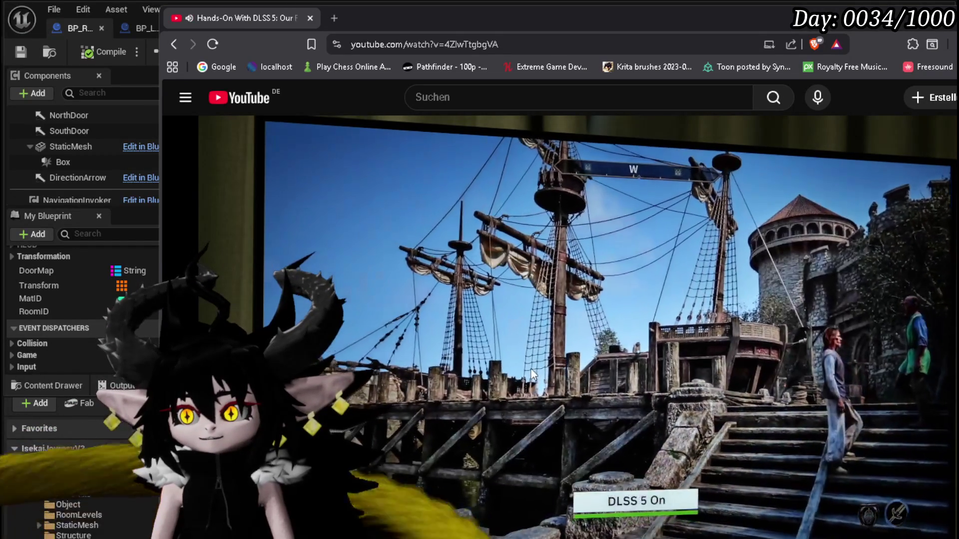
left_click(807, 321)
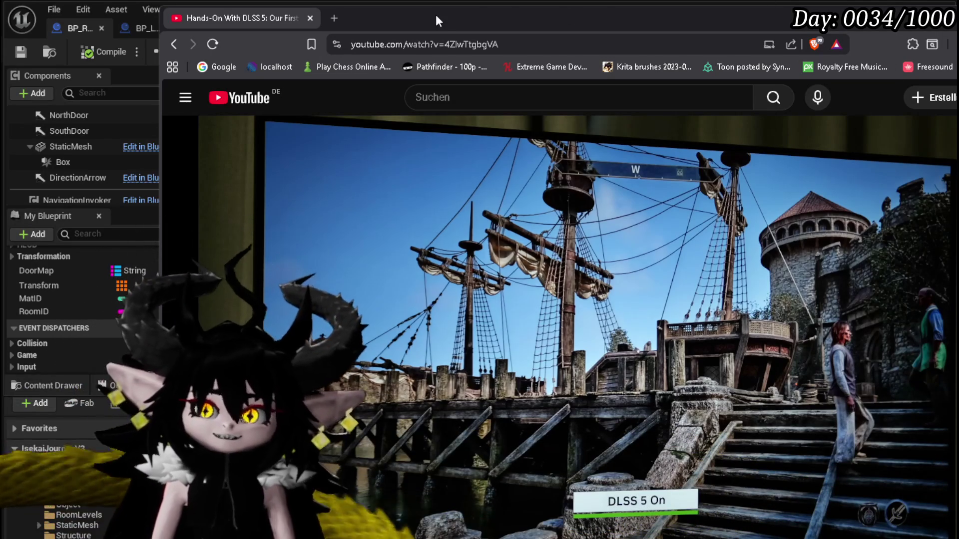
- Return to the BP_Room_FinalBoss EventGraph and zoom around the StaticMesh node
key("alt+Tab")
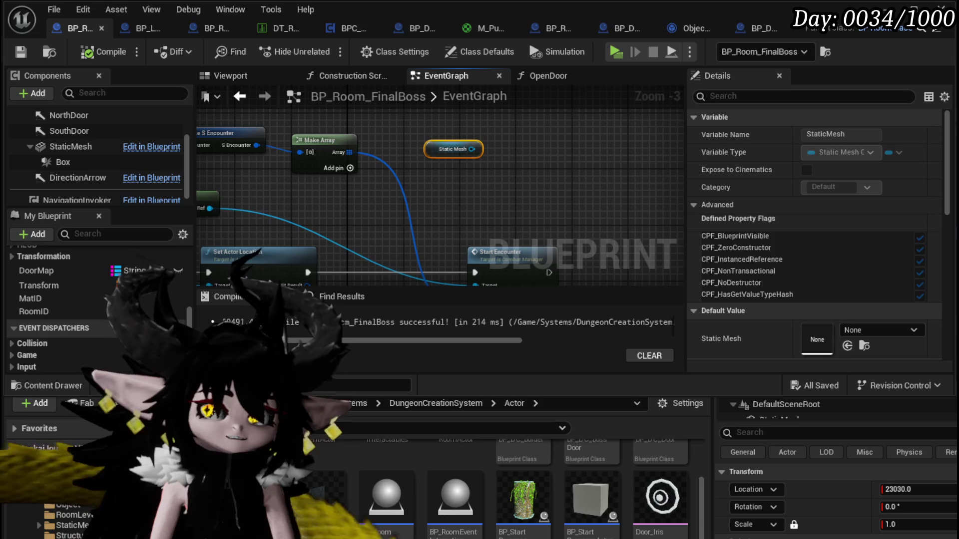
scroll(574, 145, "down", 3)
scroll(543, 167, "up", 1)
scroll(543, 167, "up", 2)
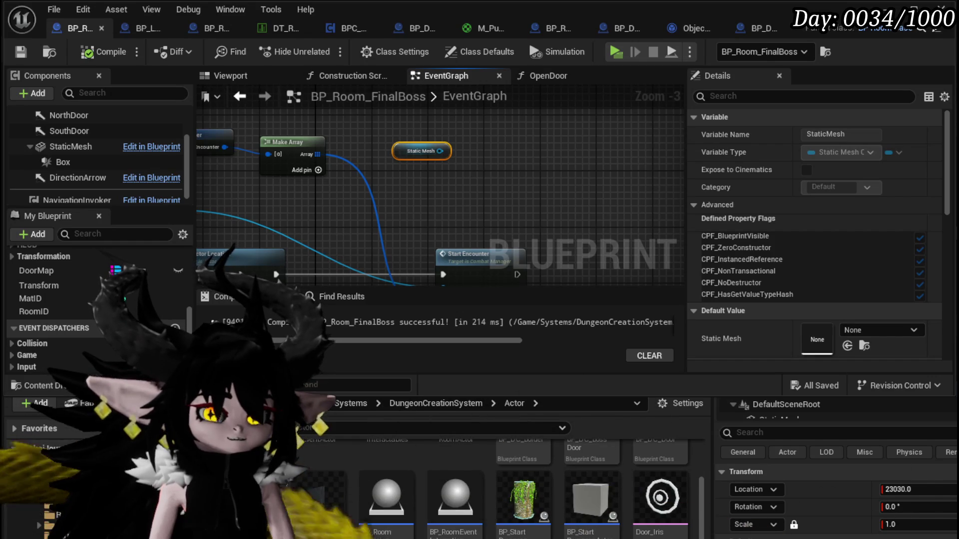
- Shrink the content drawer and pan the graph to the Static Mesh and Start Encounter nodes
mouse_move(743, 396)
left_mouse_down()
mouse_move(700, 380)
mouse_move(695, 499)
left_mouse_up()
scroll(499, 229, "up", 3)
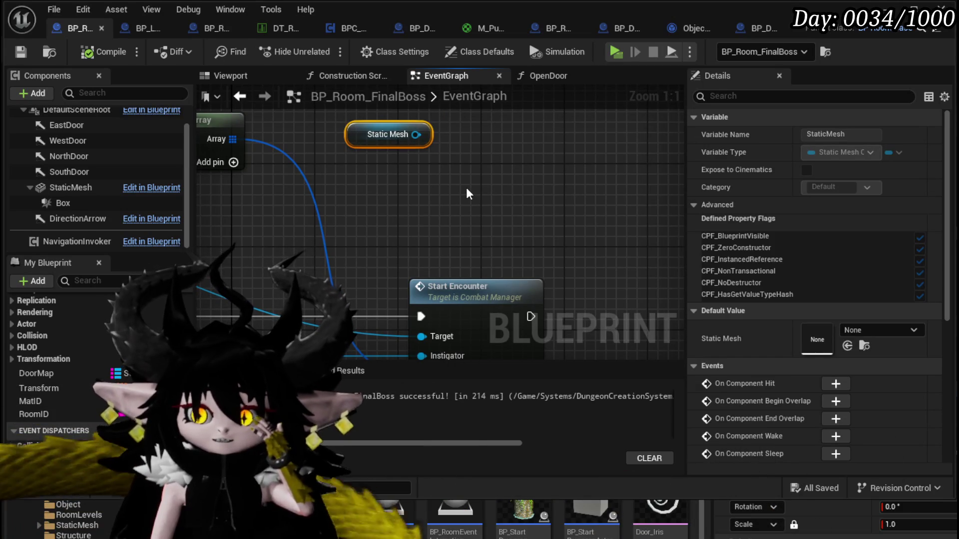
mouse_move(452, 185)
left_mouse_down()
mouse_move(413, 144)
mouse_move(443, 222)
mouse_move(574, 158)
left_mouse_up()
scroll(553, 227, "down", 1)
left_click_drag(509, 181, 410, 153)
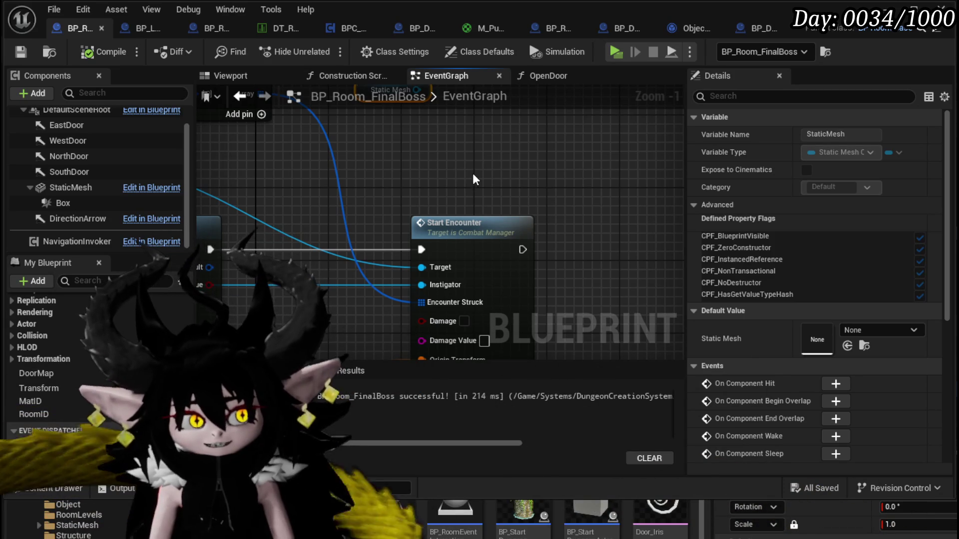
left_click_drag(470, 173, 472, 200)
scroll(472, 259, "down", 2)
mouse_move(472, 259)
left_mouse_down()
mouse_move(539, 198)
mouse_move(512, 147)
mouse_move(358, 249)
mouse_move(401, 170)
mouse_move(506, 159)
mouse_move(423, 108)
mouse_move(423, 190)
mouse_move(388, 154)
mouse_move(481, 140)
left_mouse_up()
scroll(506, 159, "up", 1)
- Add a Set Visibility node for StaticMesh after Start Encounter, position it, and compile
type("Set")
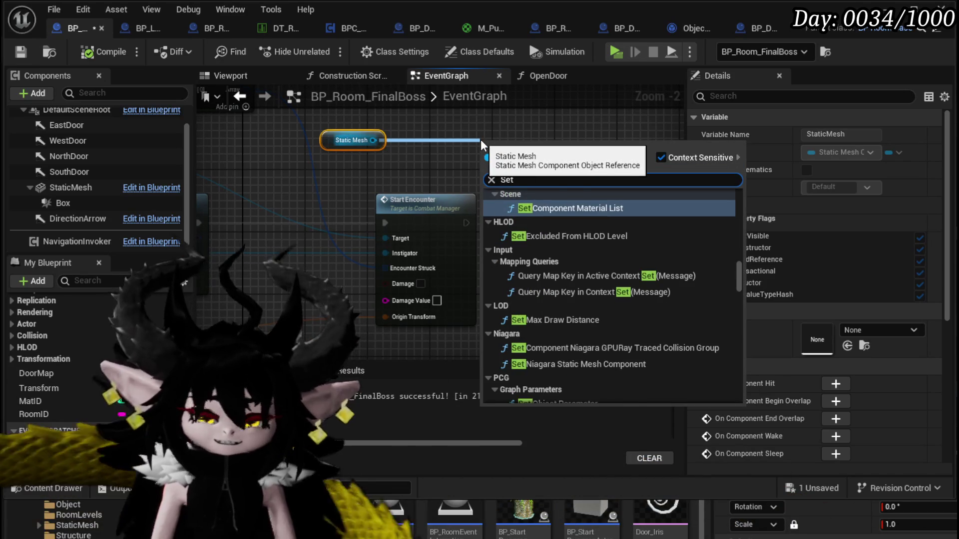
type(" Visi")
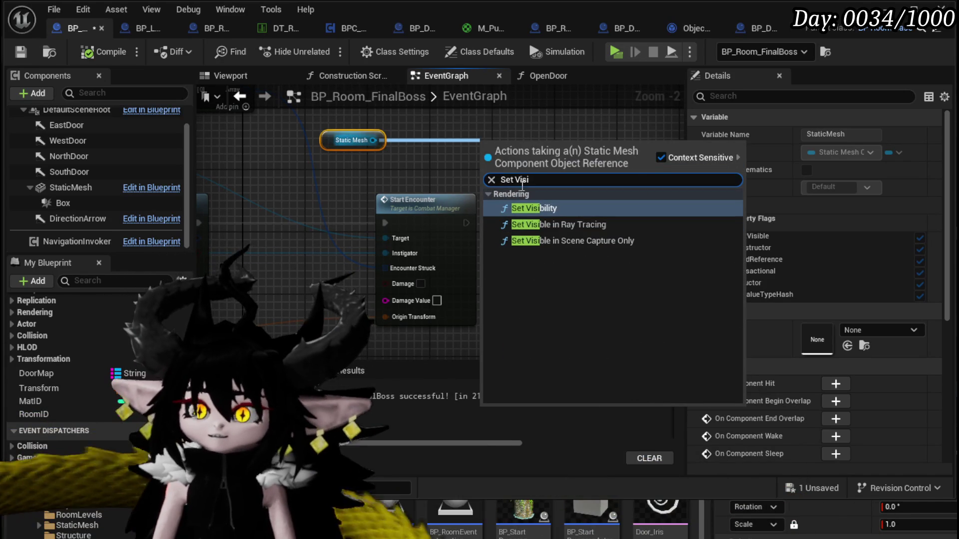
key("Return")
left_click_drag(521, 171, 579, 210)
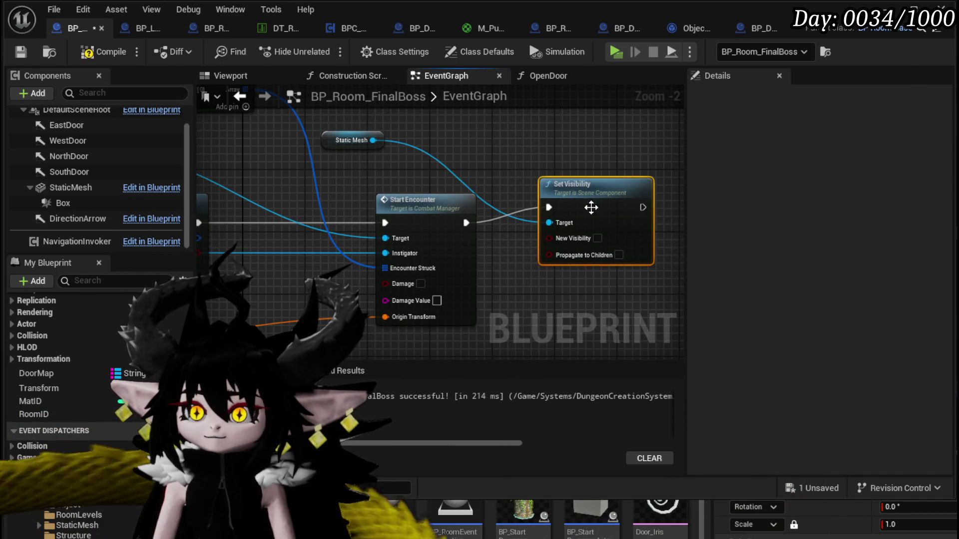
mouse_move(353, 140)
left_mouse_down()
mouse_move(513, 145)
mouse_move(582, 160)
left_mouse_up()
left_click(610, 214, "ctrl")
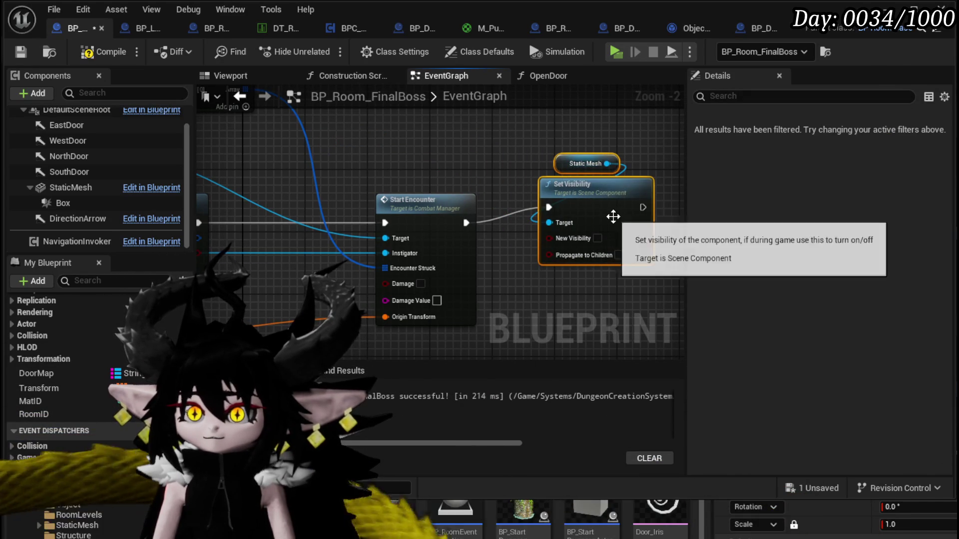
left_click_drag(608, 250, 608, 265)
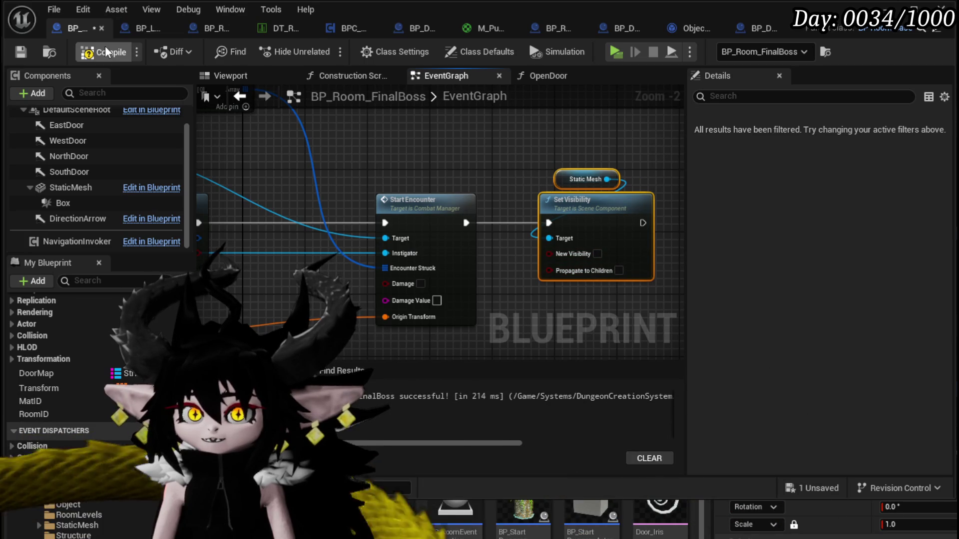
left_click(20, 53)
mouse_move(570, 180)
left_mouse_down()
mouse_move(547, 172)
mouse_move(562, 173)
left_mouse_up()
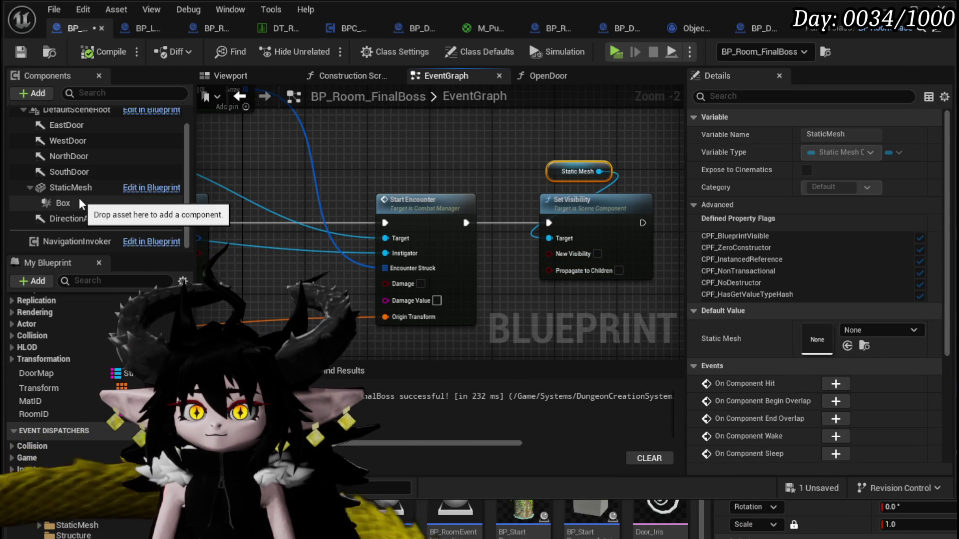
- Add a Destroy Component node targeting Box, wired after Set Visibility, and arrange the nodes
left_click_drag(79, 199, 536, 121)
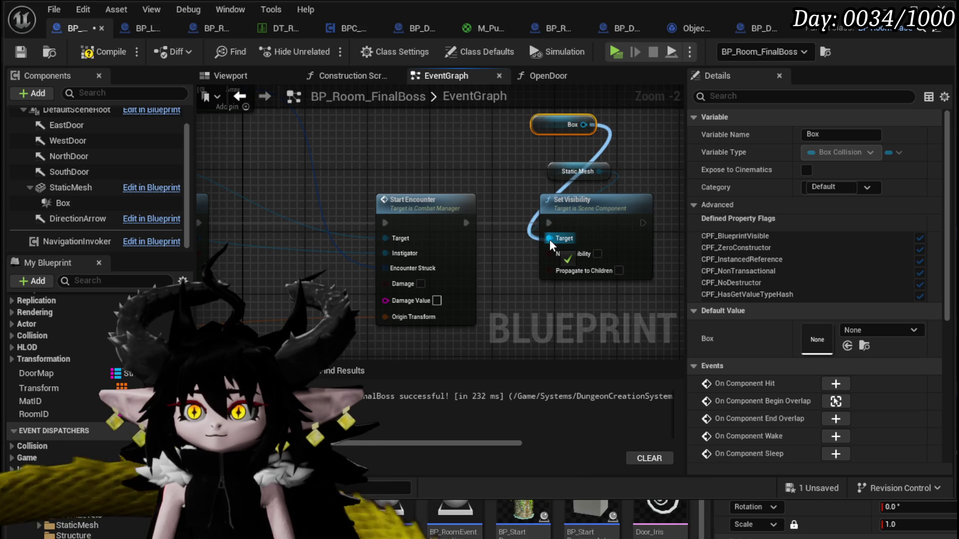
mouse_move(549, 239)
left_mouse_down()
mouse_move(570, 151)
mouse_move(634, 151)
mouse_move(632, 198)
left_mouse_up()
type("destr")
left_click(701, 216)
left_click_drag(591, 229, 544, 230)
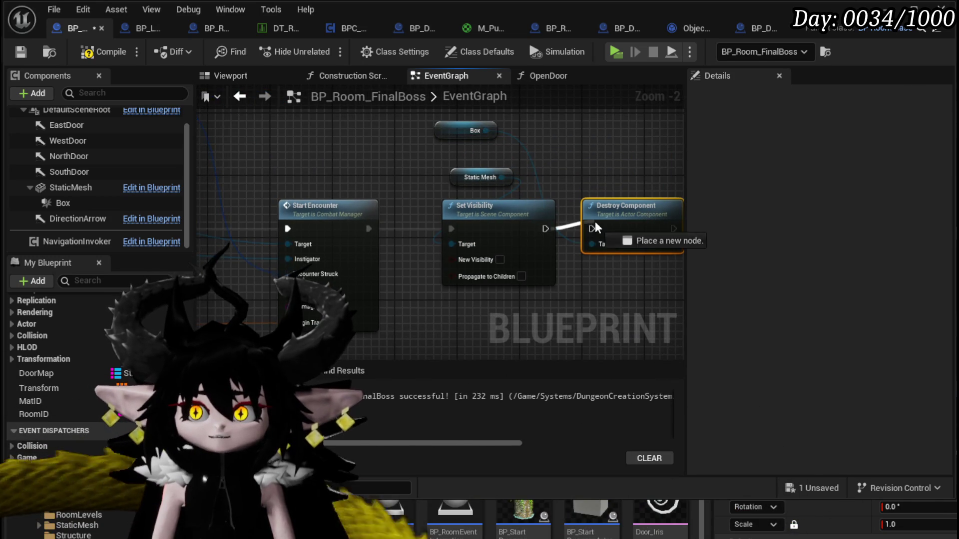
left_click_drag(604, 199, 619, 199)
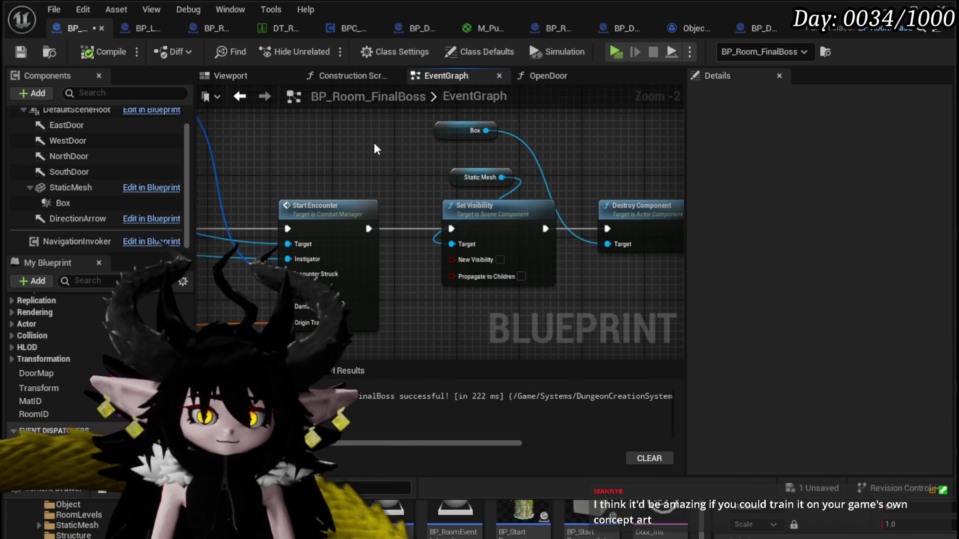
left_click_drag(442, 131, 607, 171)
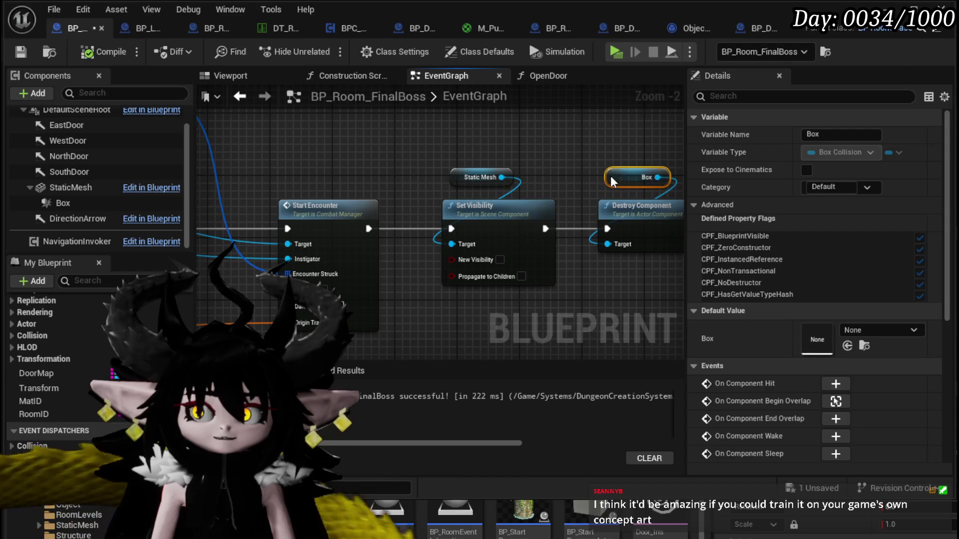
left_click(562, 169)
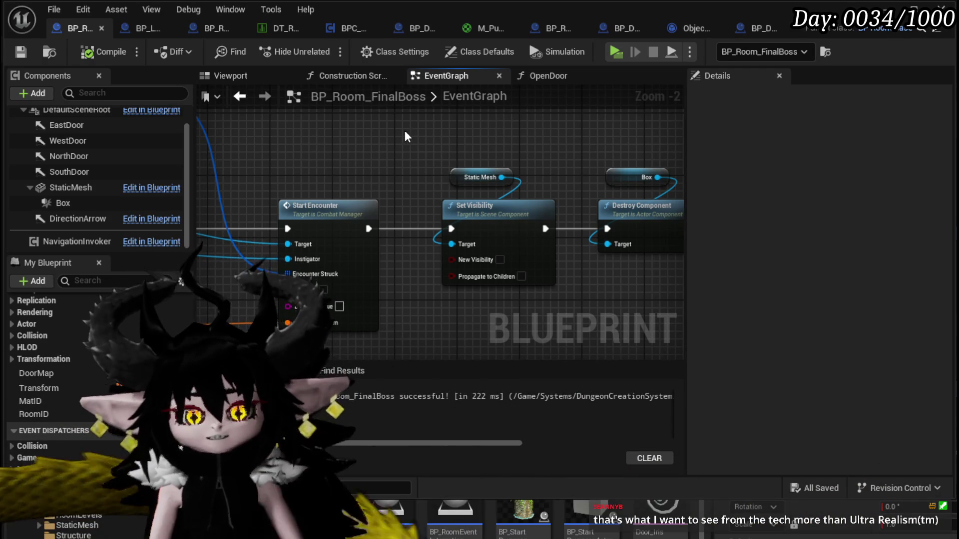
- Place the Get Combat Manager and Self nodes side by side
scroll(215, 188, "down", 2)
mouse_move(250, 187)
left_mouse_down()
mouse_move(504, 243)
mouse_move(433, 241)
left_mouse_up()
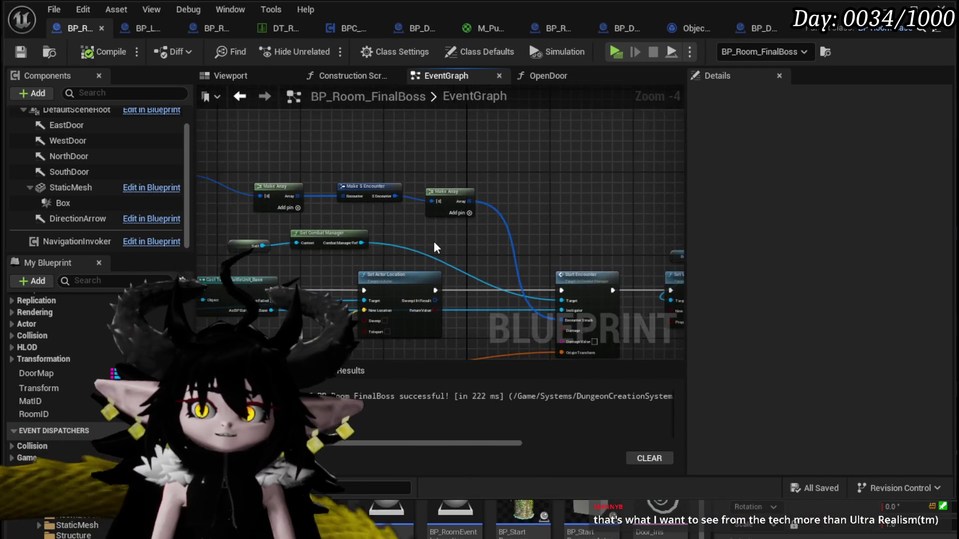
scroll(299, 233, "up", 2)
mouse_move(298, 234)
left_mouse_down()
mouse_move(640, 229)
mouse_move(564, 253)
left_mouse_up()
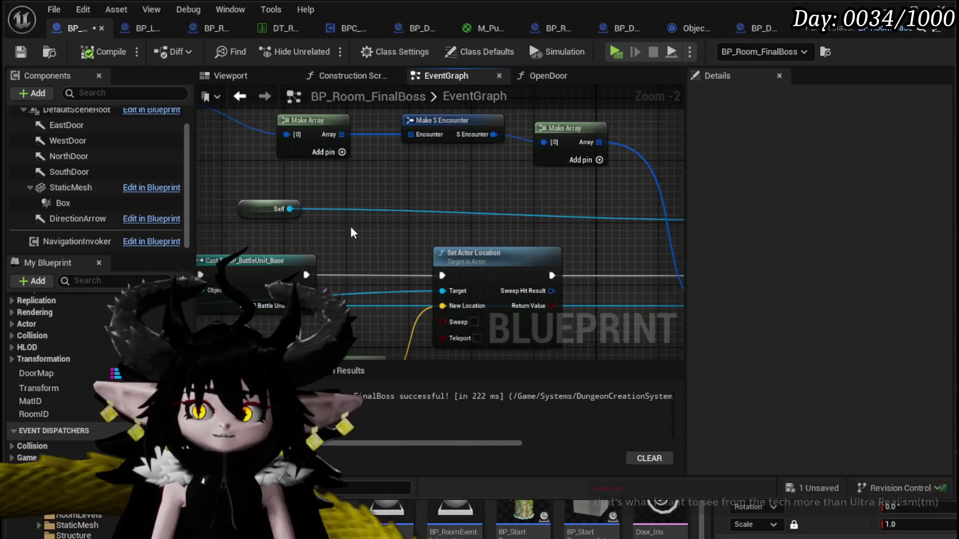
left_click_drag(325, 209, 487, 228)
left_click_drag(580, 196, 508, 241)
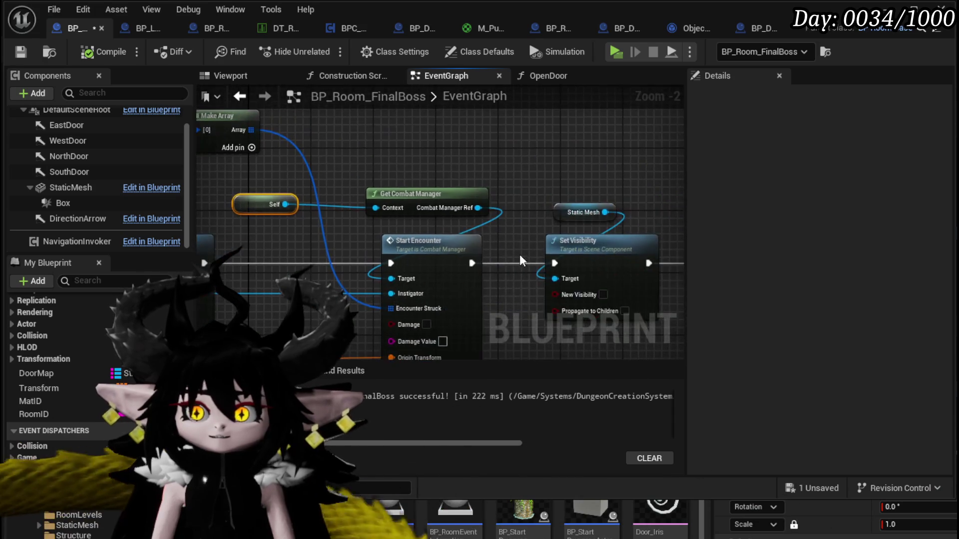
- Shift the Make Array and Make S Encounter nodes up, save, and zoom near Break Transform
scroll(328, 209, "down", 2)
left_click_drag(327, 209, 594, 212)
mouse_move(341, 178)
left_mouse_down()
mouse_move(544, 150)
mouse_move(542, 132)
mouse_move(405, 157)
left_mouse_up()
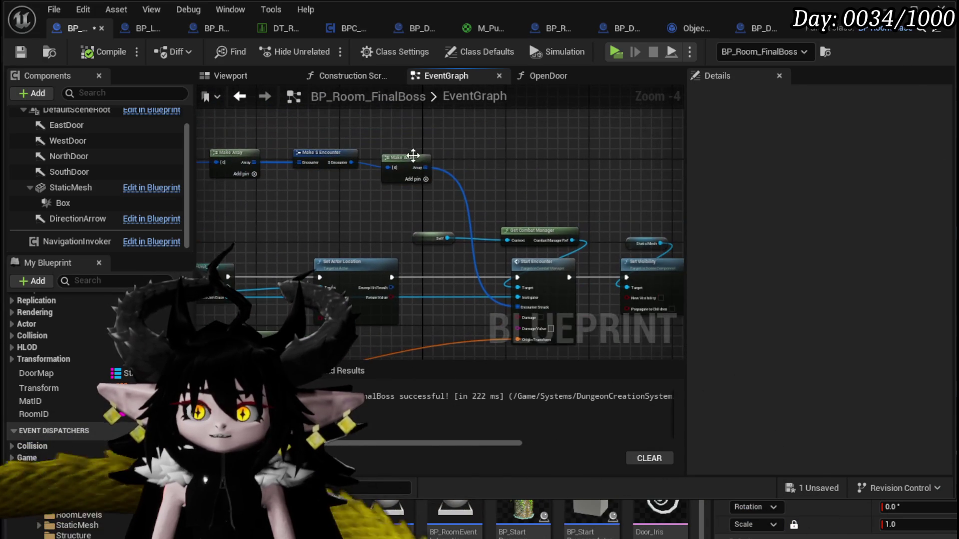
left_click_drag(550, 176, 503, 129)
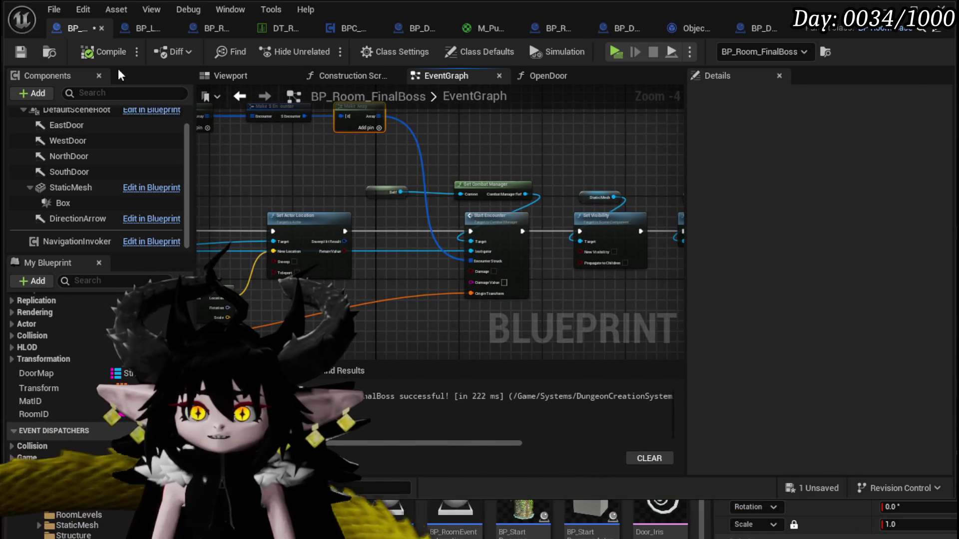
left_click(23, 58)
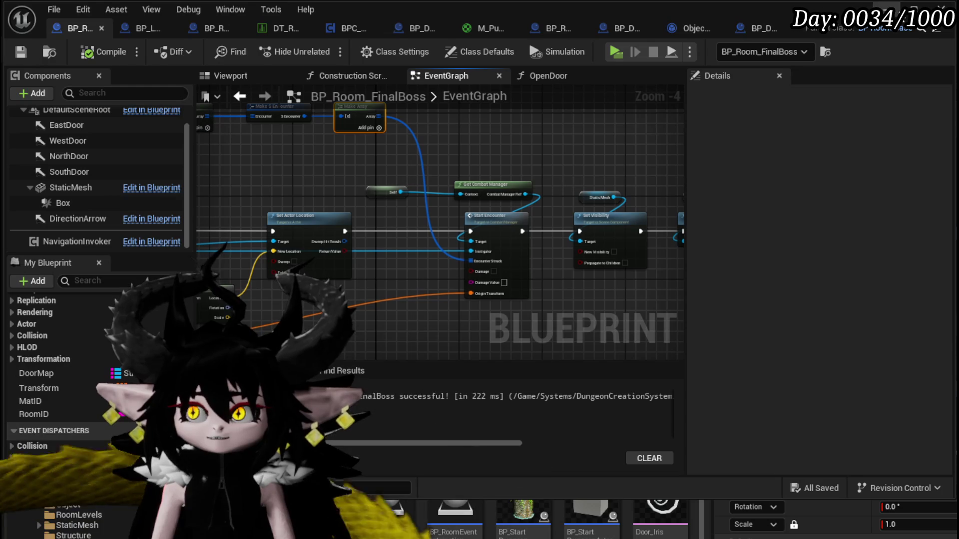
scroll(432, 124, "down", 2)
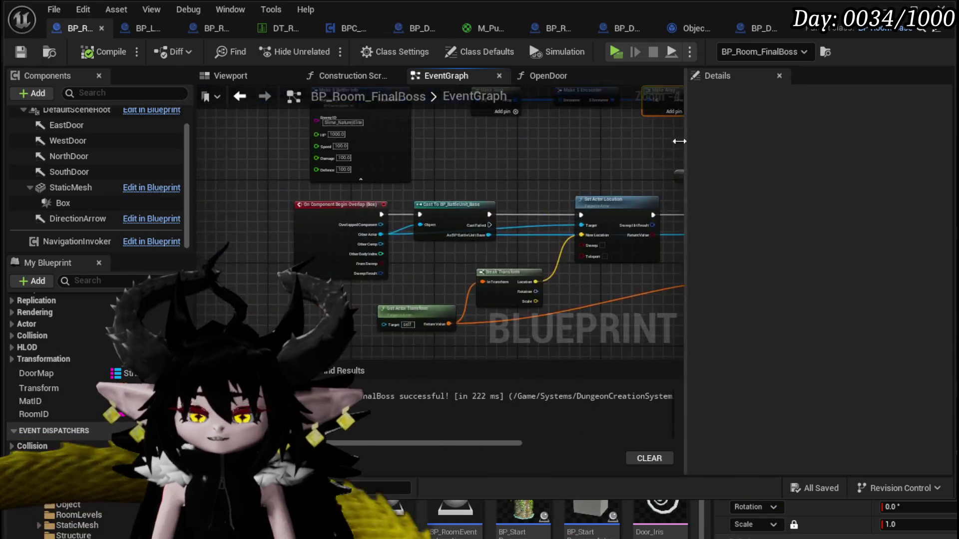
left_click_drag(350, 273, 361, 206)
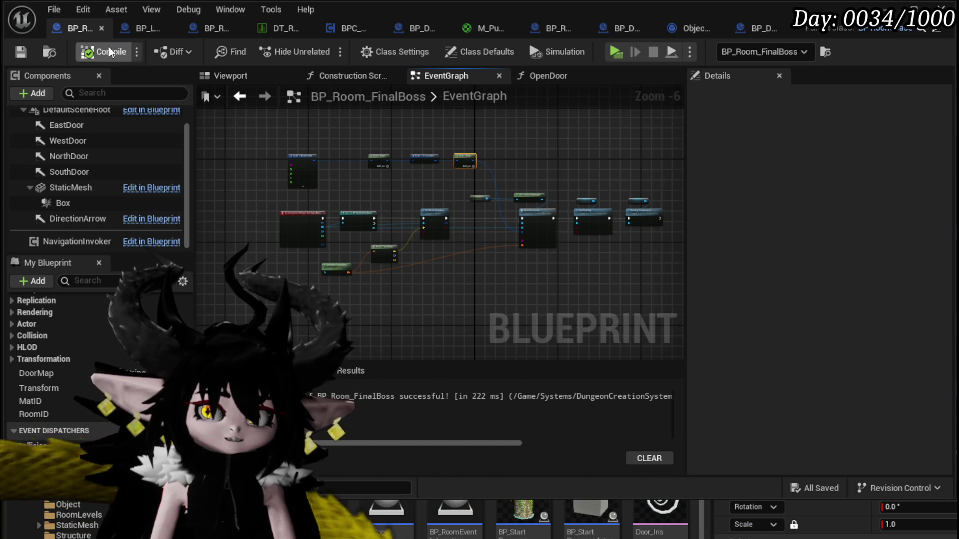
scroll(377, 250, "up", 4)
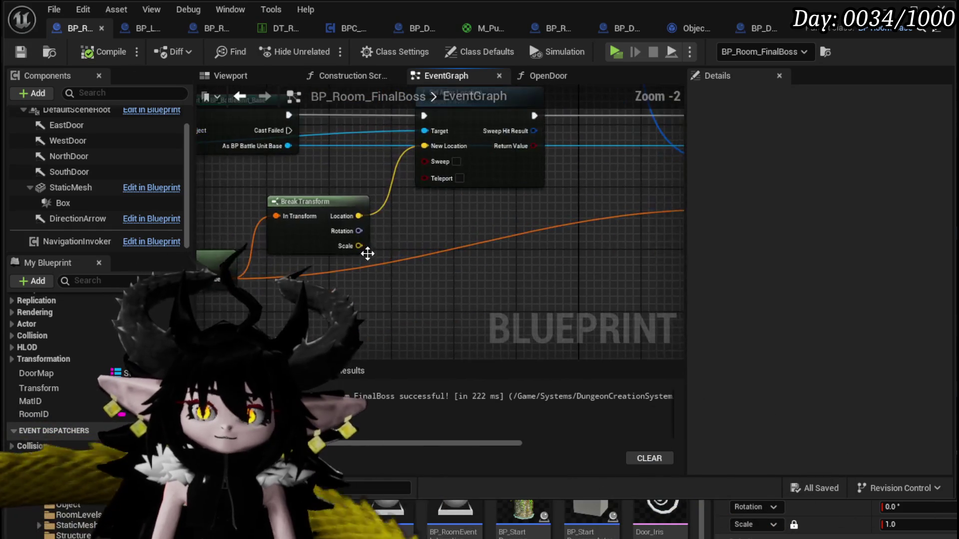
- Arrange Break Transform and Get Actor Transform, add a reroute on the Transform wire, and compile
left_click_drag(470, 200, 475, 166)
left_click_drag(281, 270, 353, 221)
left_click(310, 216)
mouse_move(372, 260)
left_mouse_down()
mouse_move(395, 226)
mouse_move(387, 208)
mouse_move(395, 220)
mouse_move(318, 245)
mouse_move(270, 224)
left_mouse_up()
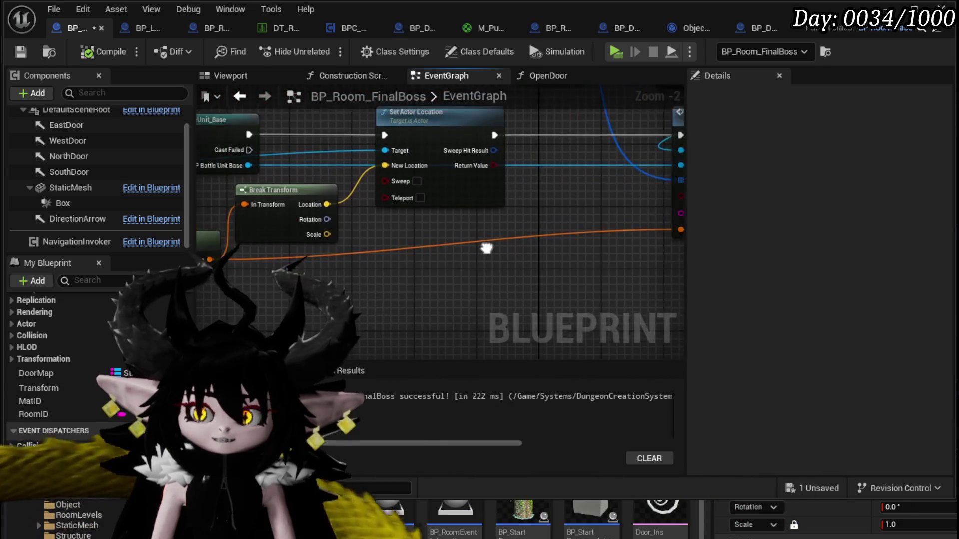
mouse_move(531, 245)
left_mouse_down()
mouse_move(410, 240)
mouse_move(435, 250)
left_mouse_up()
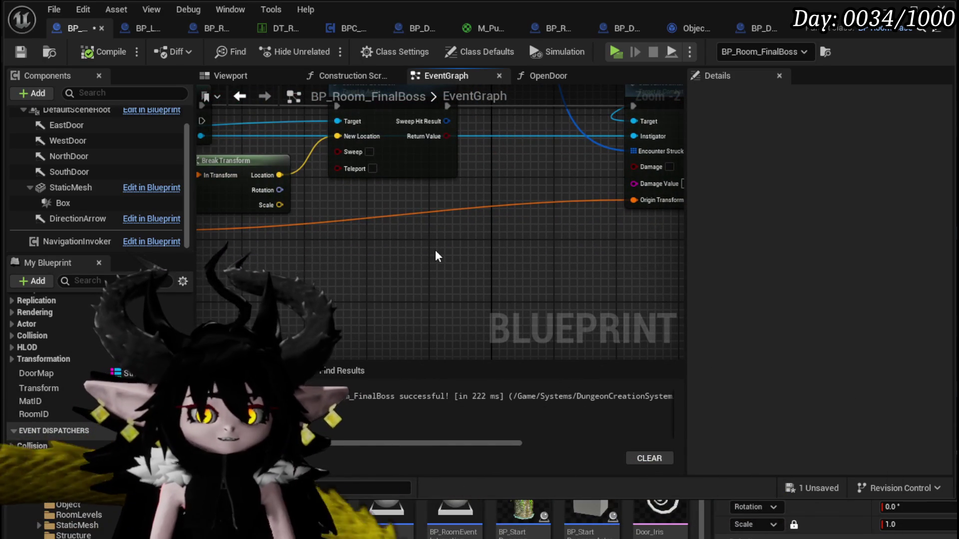
left_click_drag(436, 250, 483, 257)
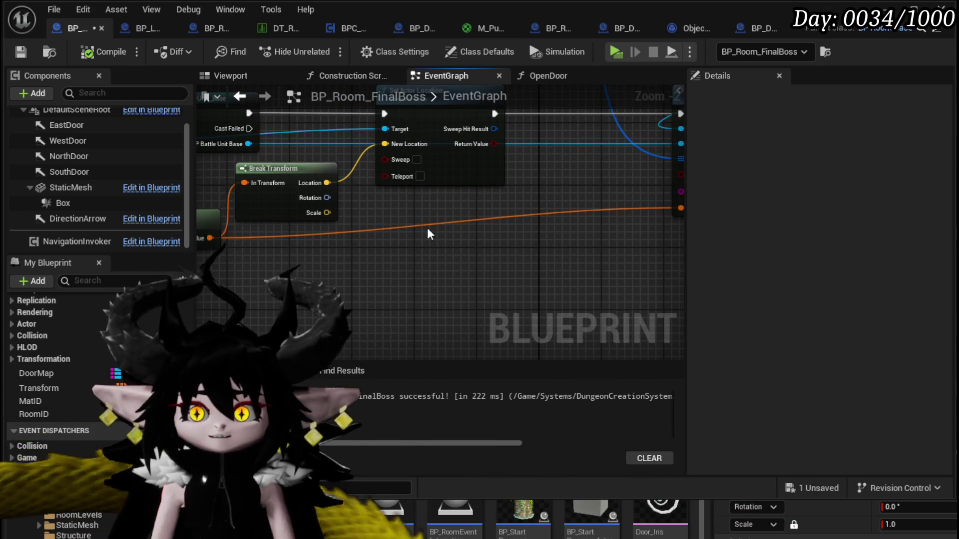
double_click(430, 225)
mouse_move(435, 226)
left_mouse_down()
mouse_move(564, 238)
mouse_move(362, 245)
left_mouse_up()
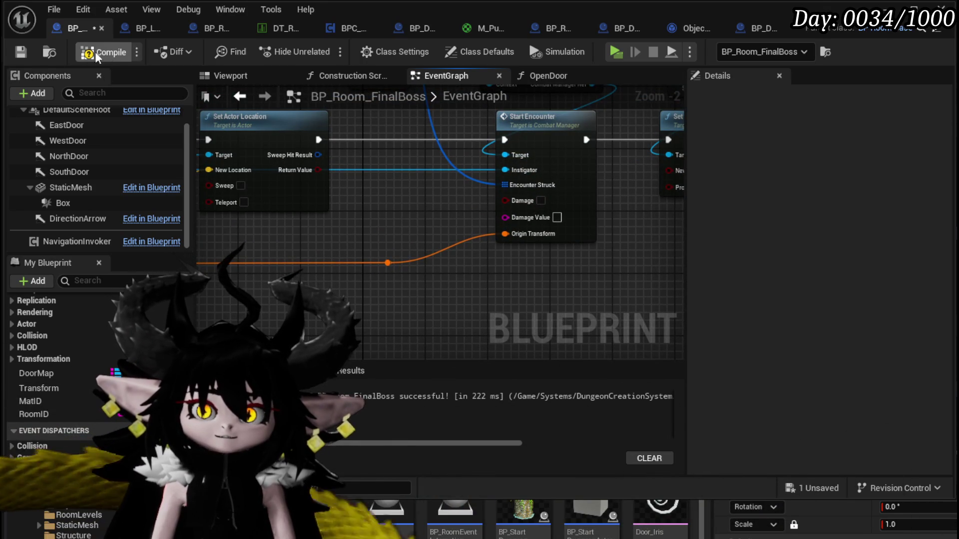
left_click(17, 50)
- Pan along the compiled graph from Break Transform to Destroy Component
mouse_move(437, 180)
left_mouse_down()
mouse_move(333, 189)
mouse_move(514, 194)
left_mouse_up()
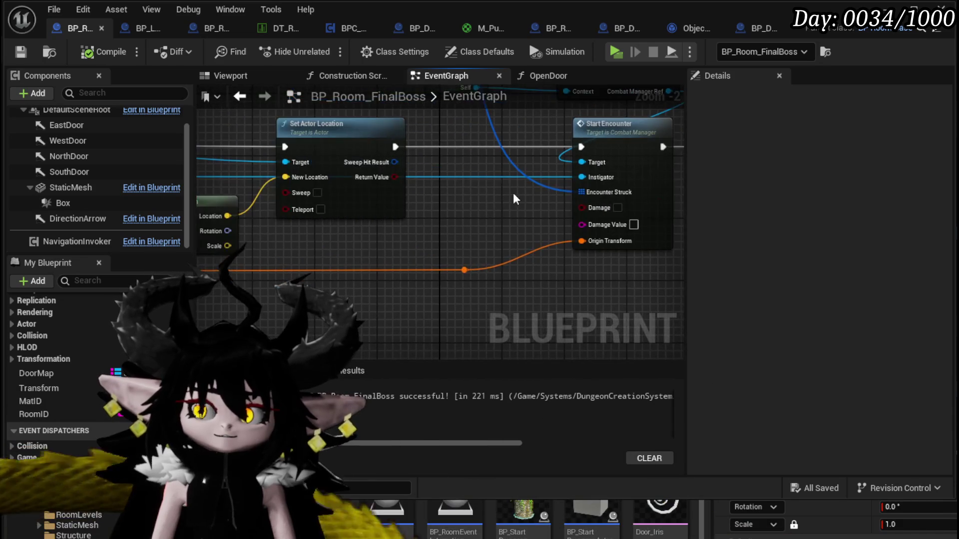
mouse_move(445, 206)
left_mouse_down()
mouse_move(525, 209)
mouse_move(365, 208)
mouse_move(327, 289)
left_mouse_up()
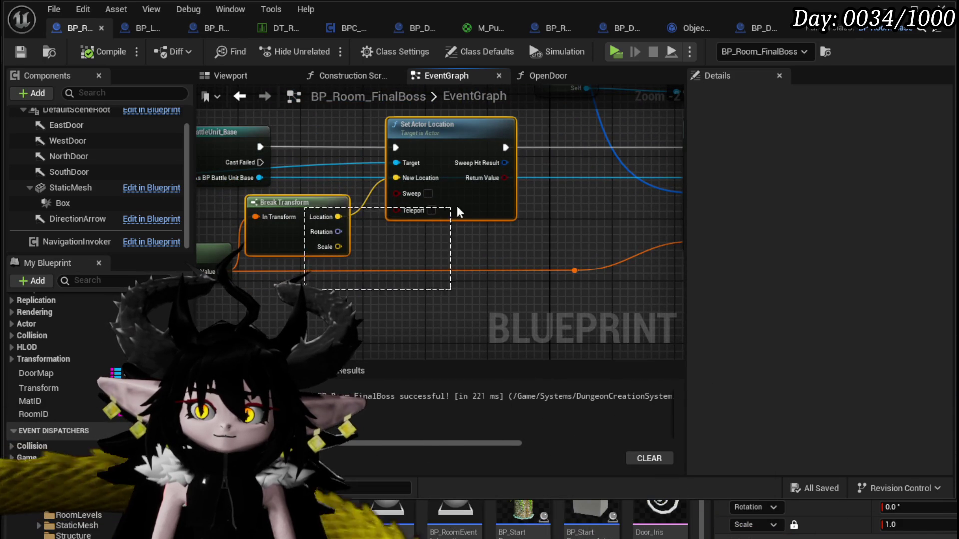
left_click_drag(532, 226, 212, 239)
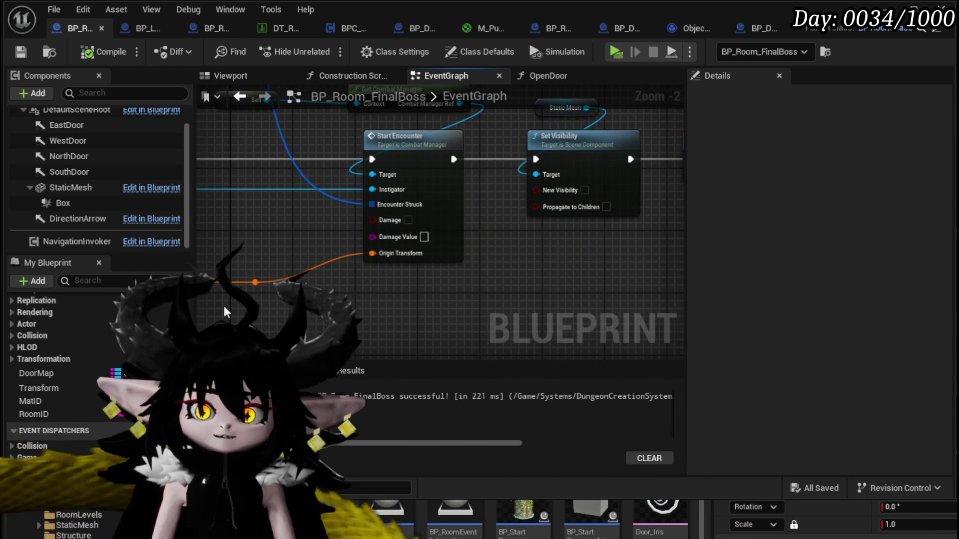
mouse_move(274, 284)
left_mouse_down()
mouse_move(151, 293)
mouse_move(202, 305)
mouse_move(107, 335)
left_mouse_up()
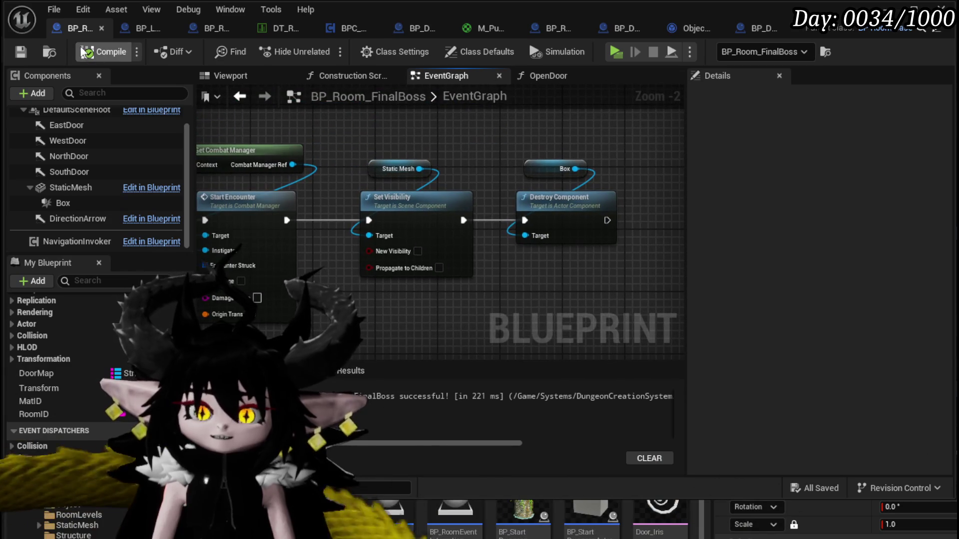
left_click_drag(492, 143, 432, 156)
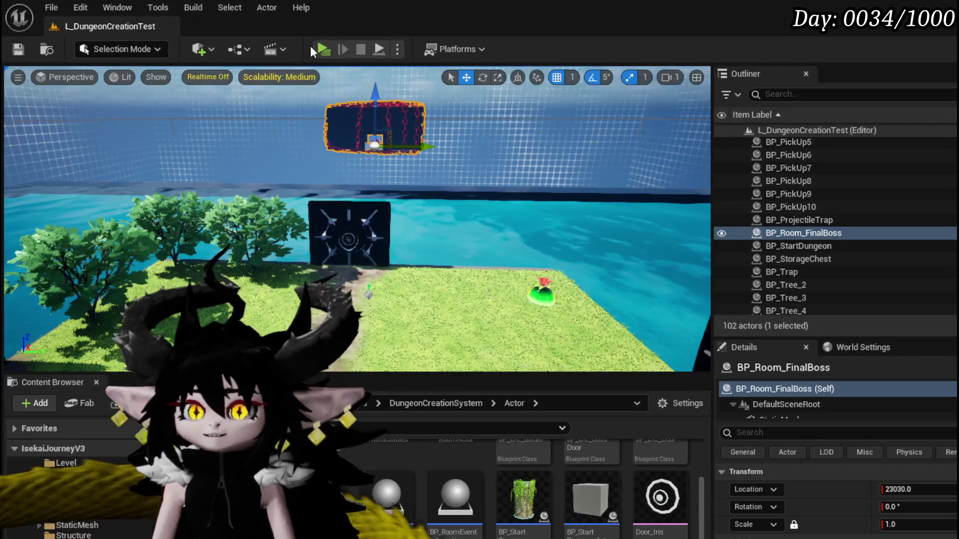
- Start the play preview and walk the character forward up to the black gate
left_click(322, 49)
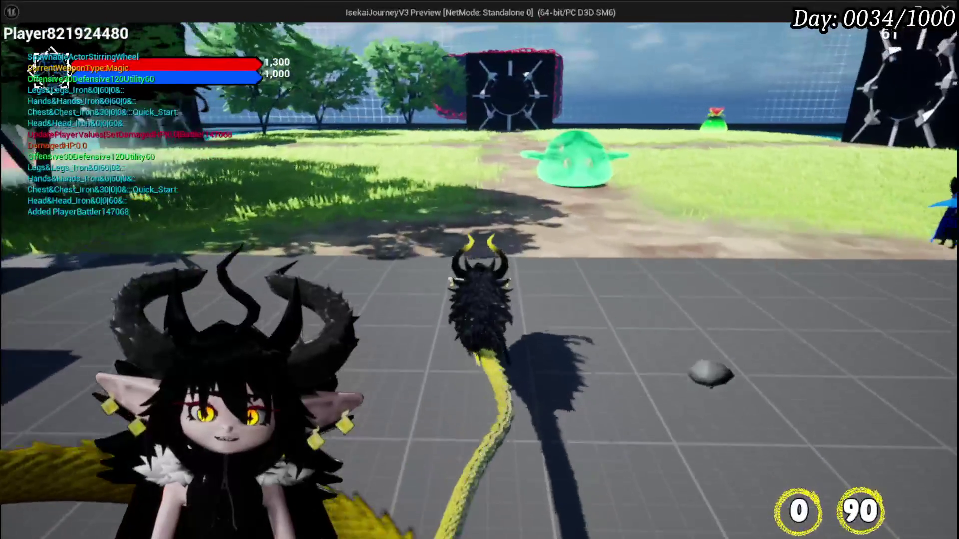
key("w")
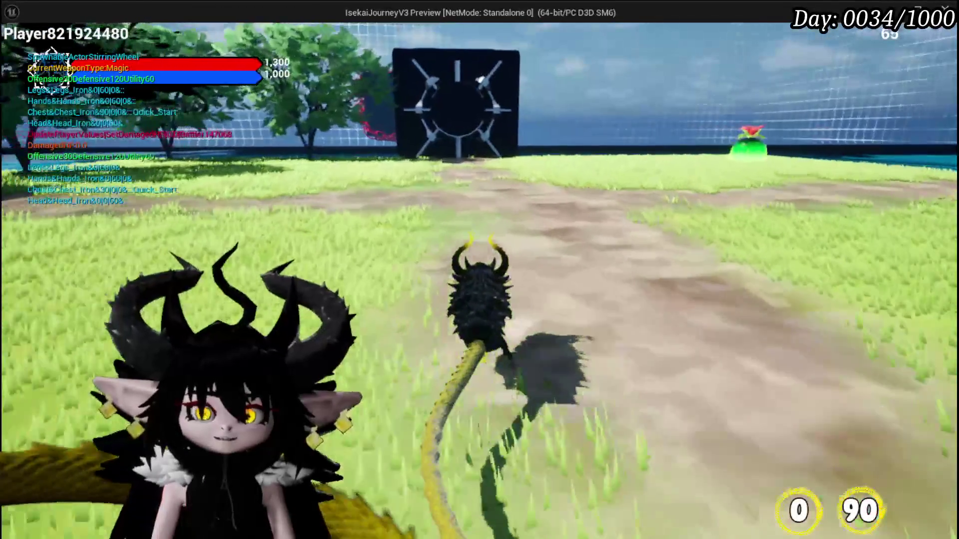
key("w")
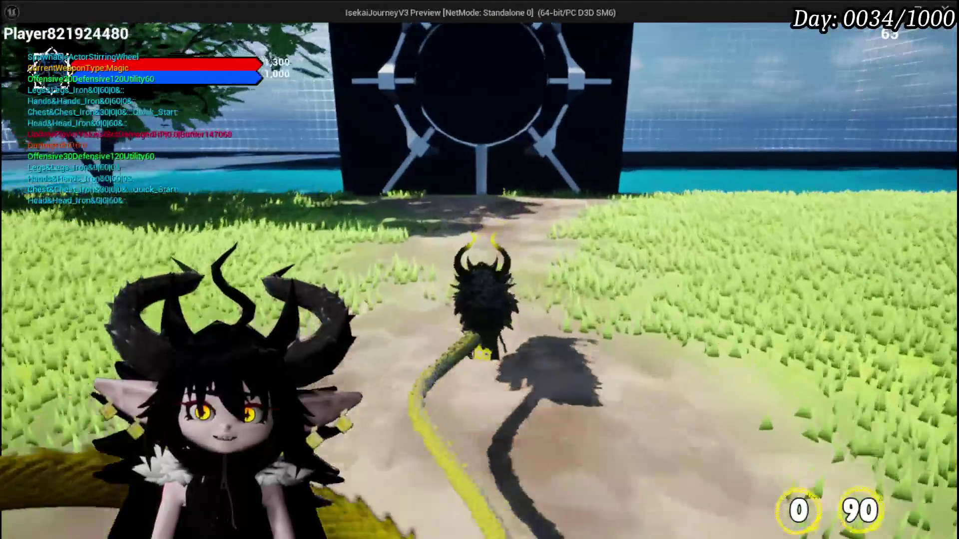
key("w")
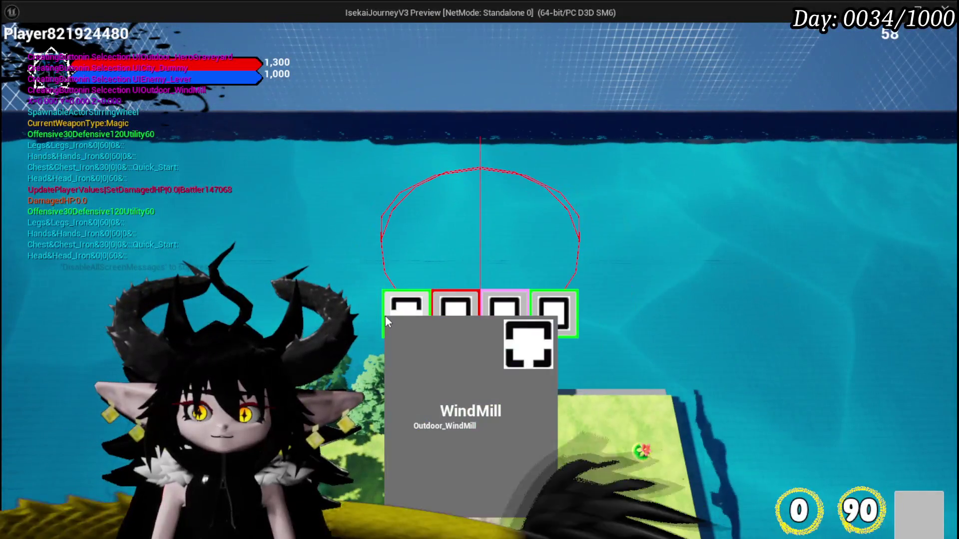
- Pick rooms from the selection bar, moving through the Smelter fight into the WindMill room
left_click(387, 321)
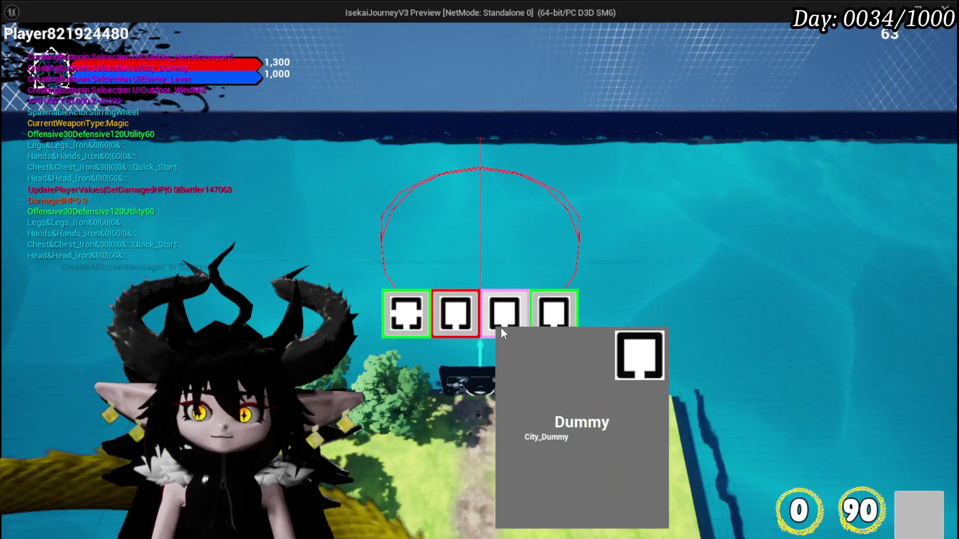
left_click(461, 325)
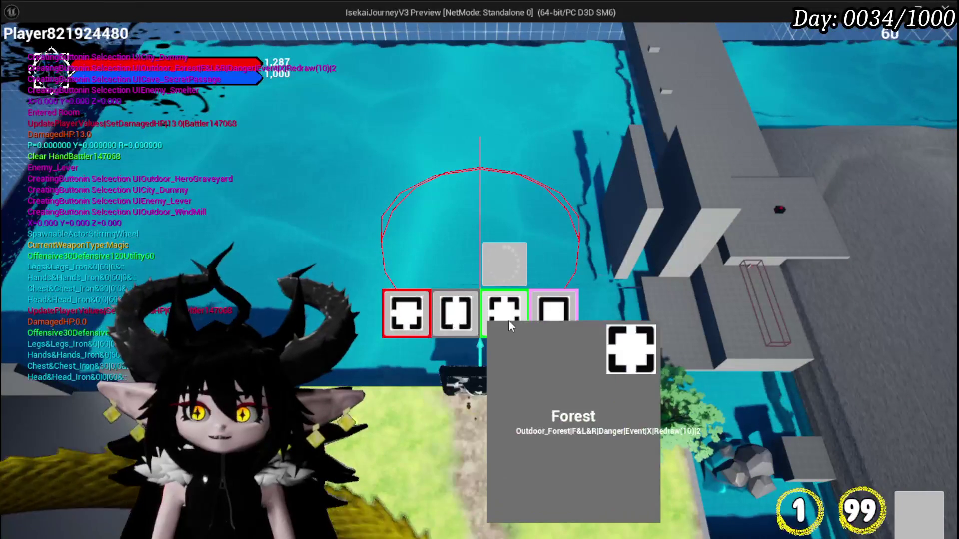
left_click(412, 321)
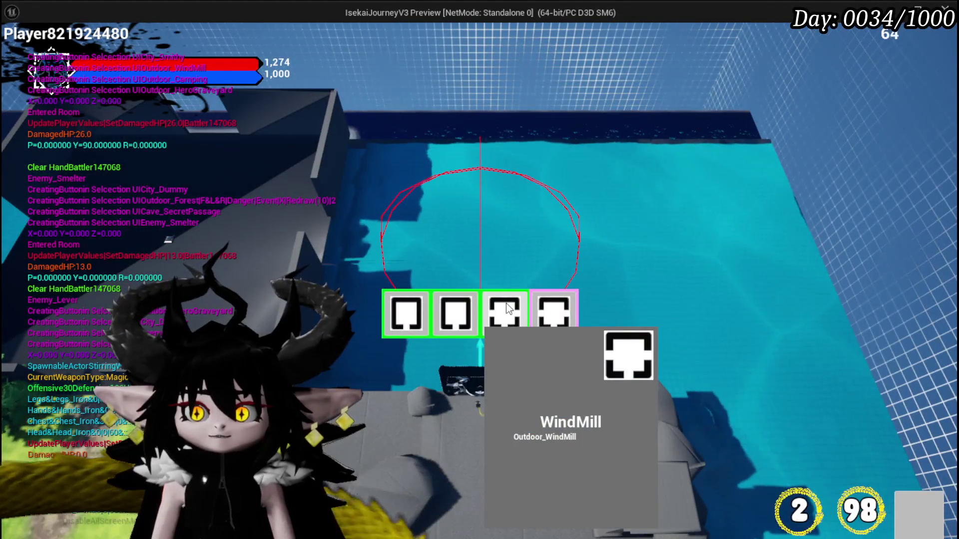
left_click(506, 306)
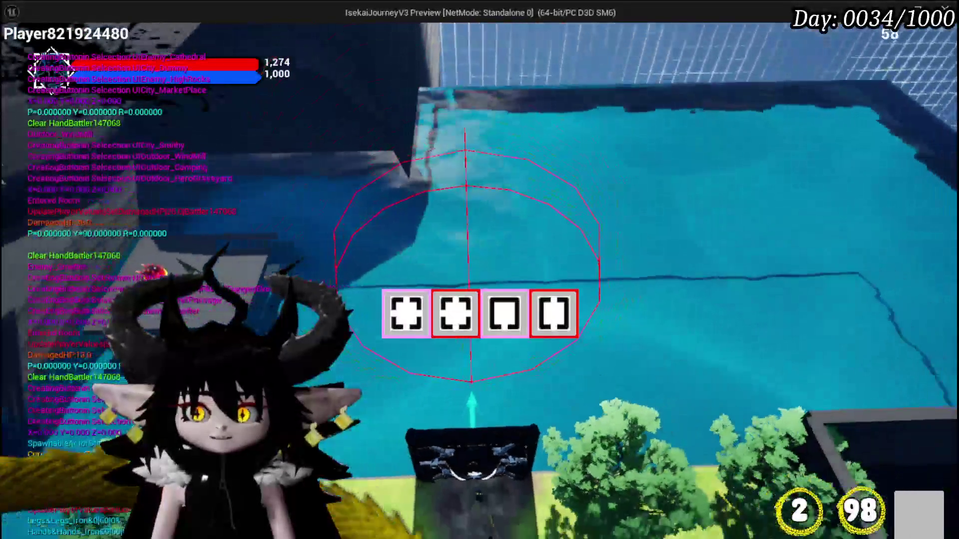
- Travel room by room via HighRocks, ShallowWater and TrainStation1 to the MarketPlace courtyard
mouse_move(460, 330)
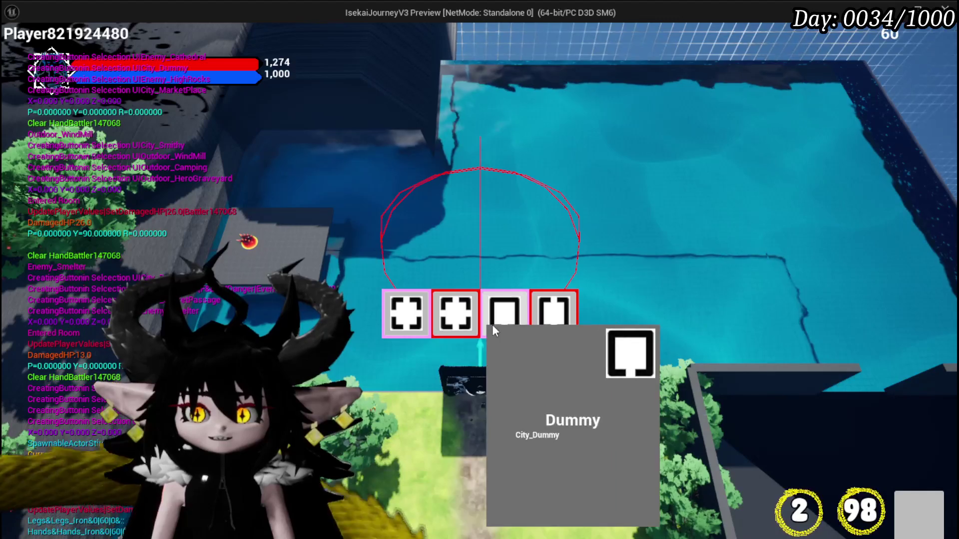
mouse_move(420, 317)
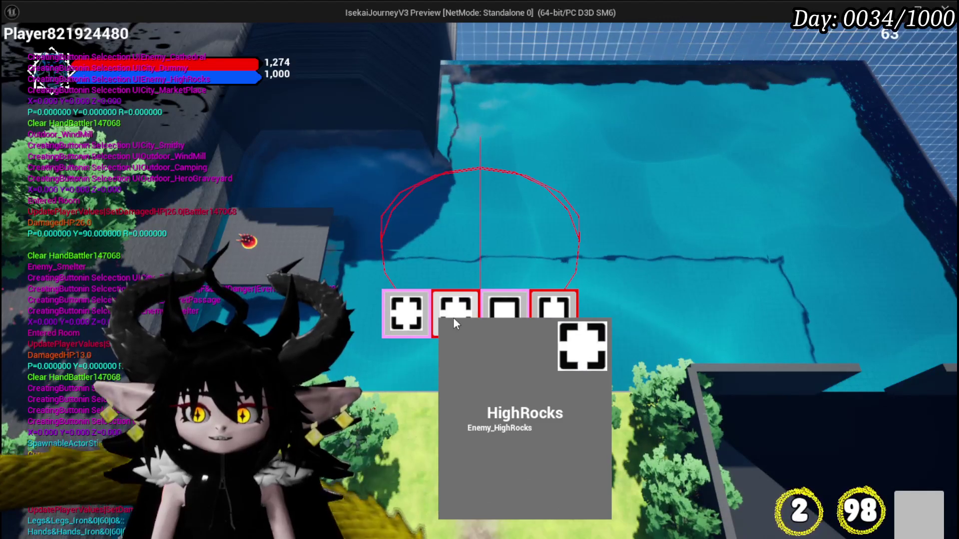
left_click(469, 317)
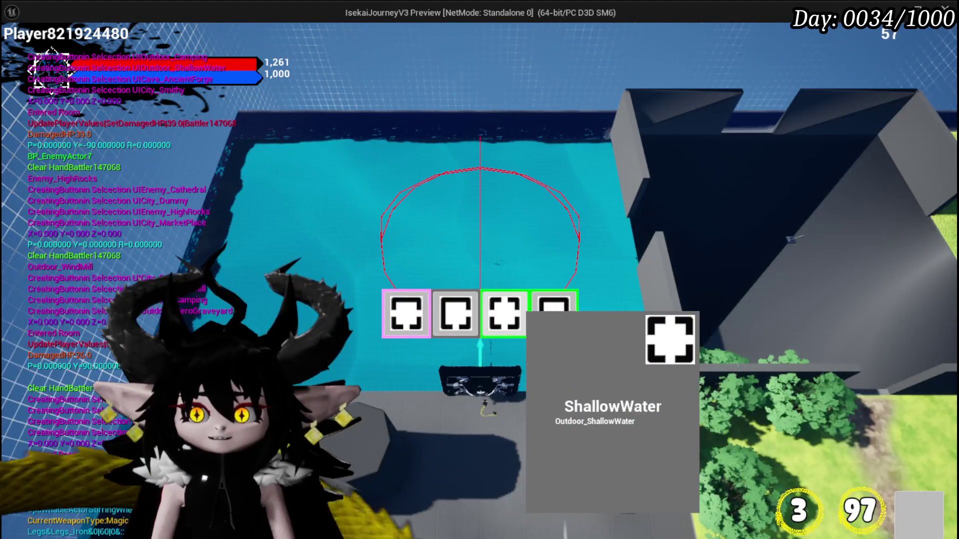
left_click(511, 316)
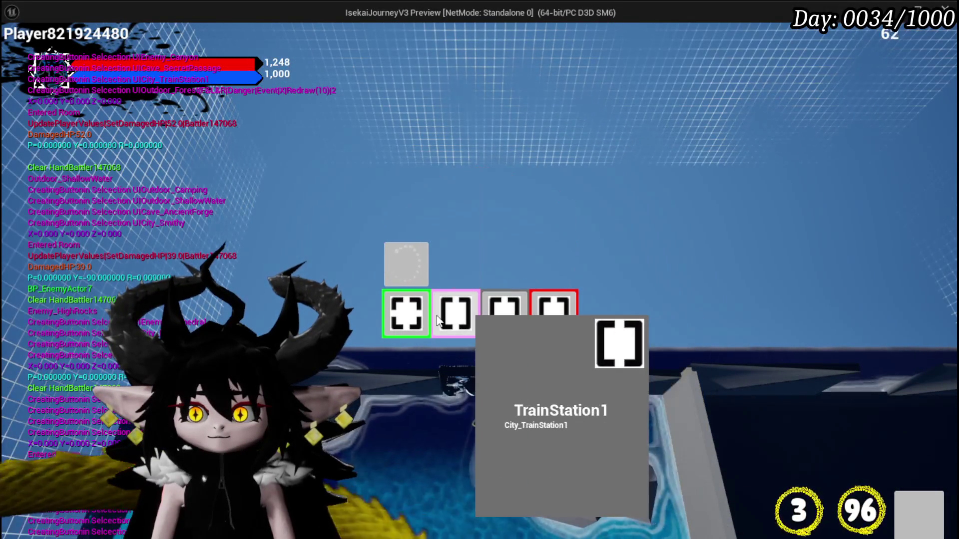
left_click(455, 313)
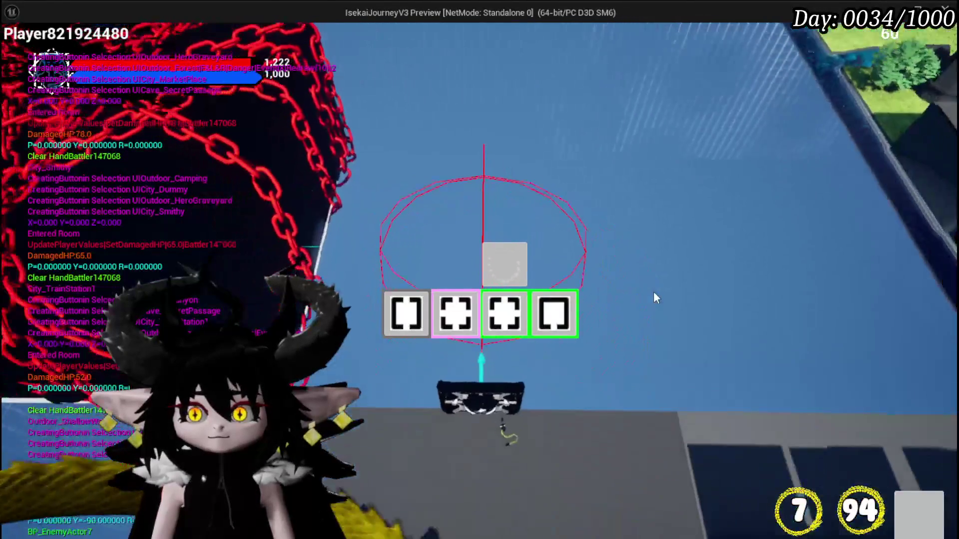
mouse_move(496, 315)
left_click(456, 313)
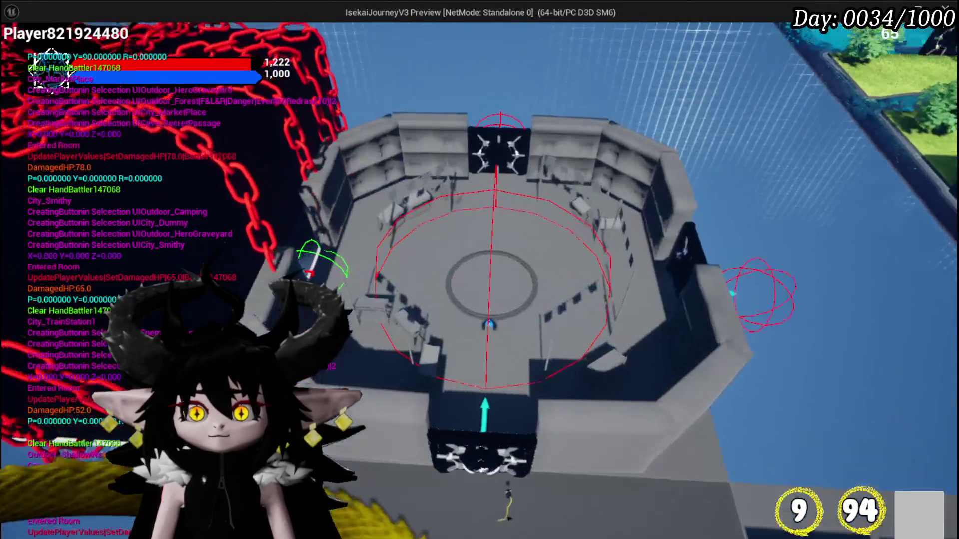
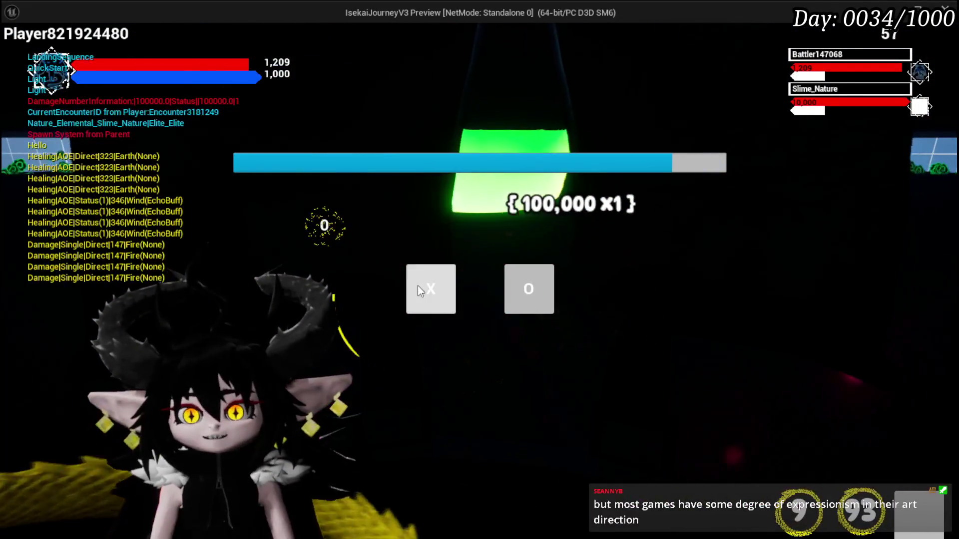
- Pick X in the battle prompt, end the game preview and save L_DungeonCreationTest
left_click(406, 295)
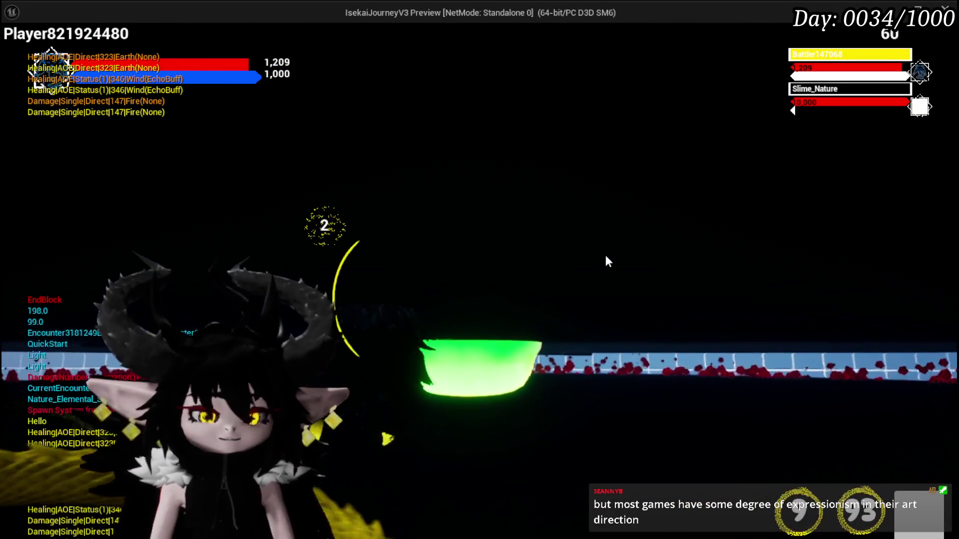
key("Escape")
left_click(18, 50)
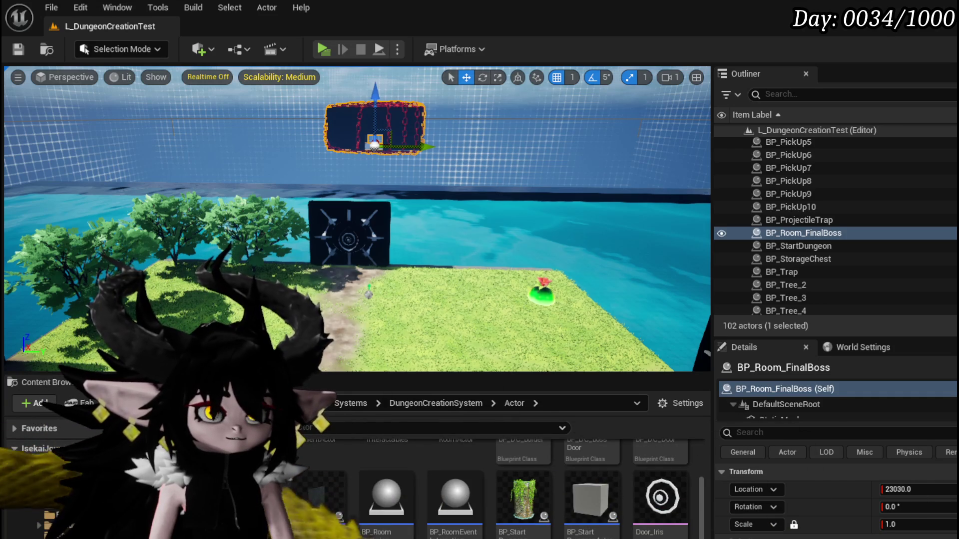
- Switch from Unreal to the browser showing YouTube results for 'futurecop lapd'
key("alt+Tab")
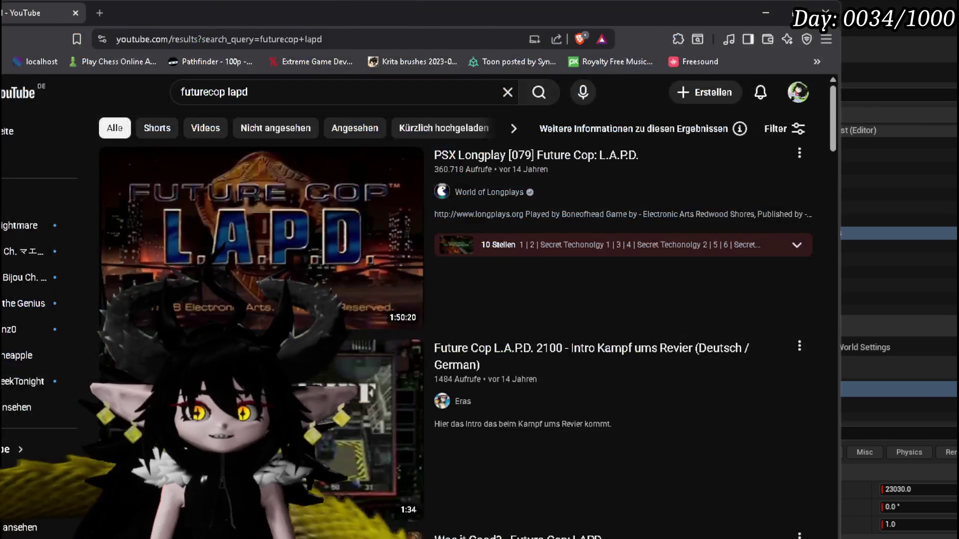
- Play the Future Cop L.A.P.D. 2100 intro video from the results, then pause it
scroll(656, 196, "down", 3)
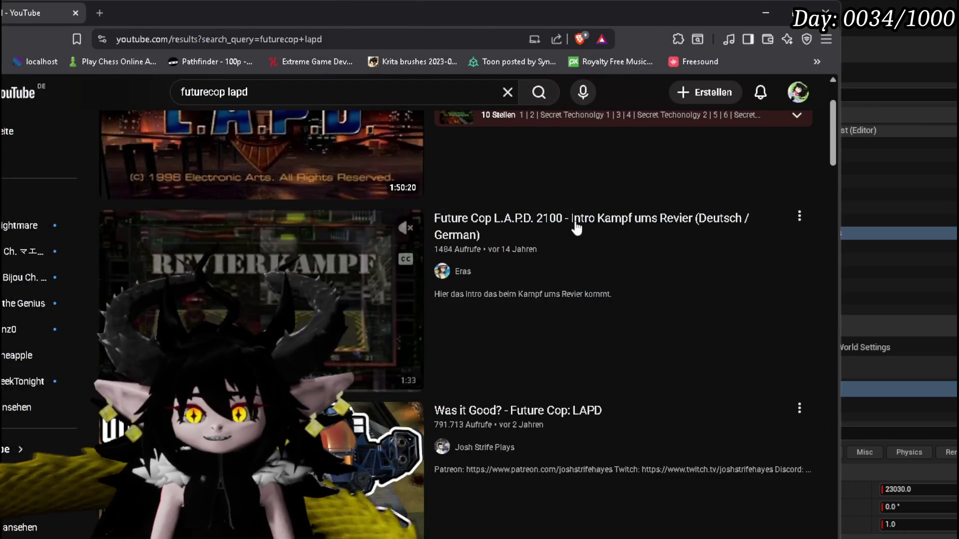
left_click(601, 213)
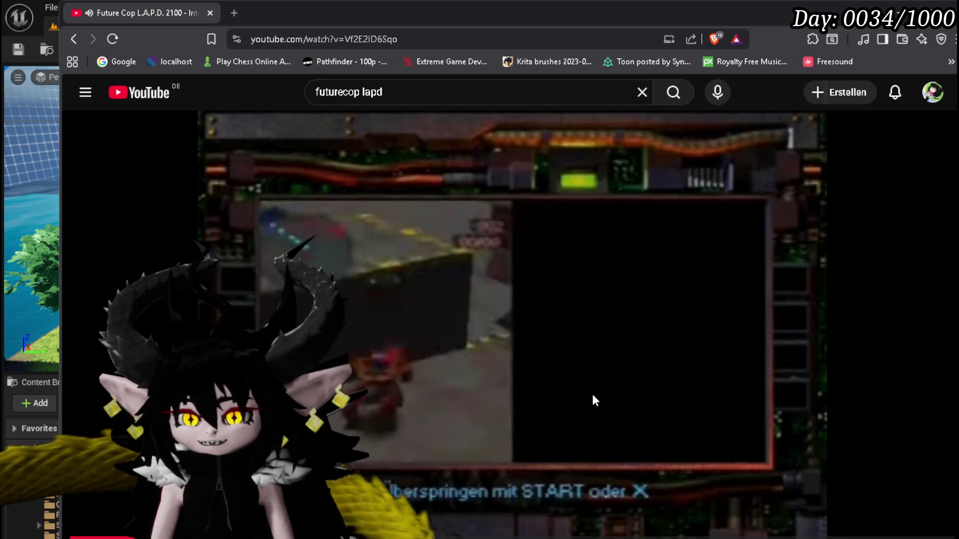
left_click(592, 394)
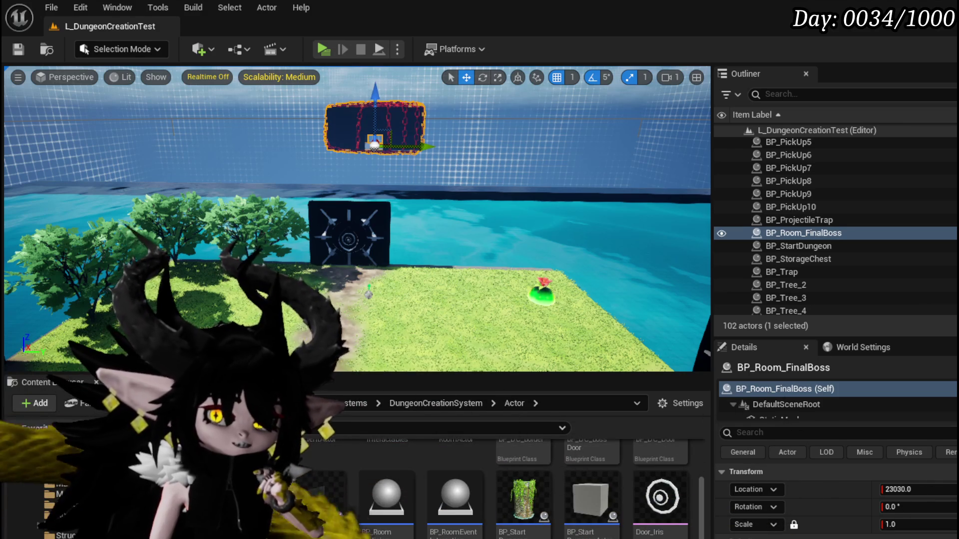
- In BP_Room_FinalBoss, follow the OpenDoor function into BP_DC_BossDoor's DoorOpeningSequence event
scroll(544, 478, "up", 2)
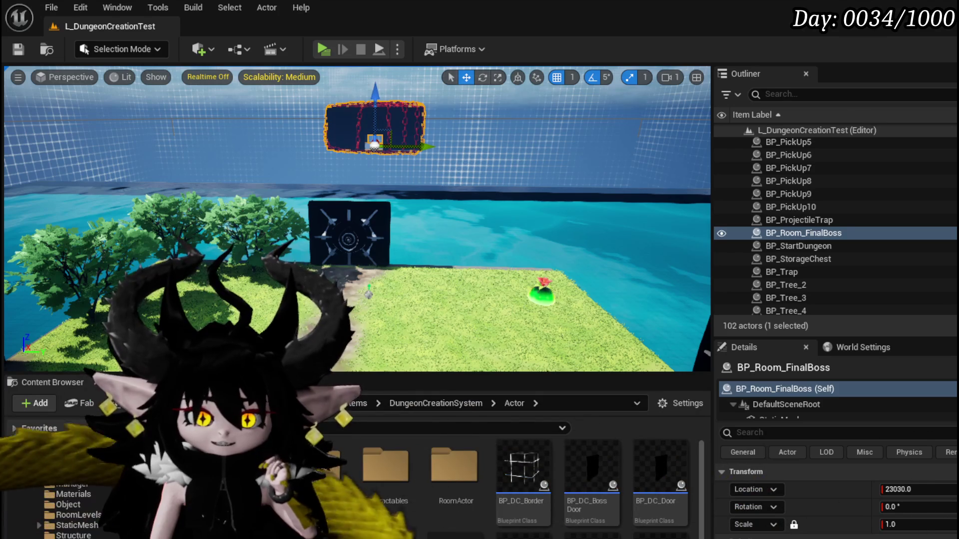
key("alt+Tab")
mouse_move(390, 268)
left_mouse_down()
mouse_move(470, 222)
mouse_move(525, 225)
mouse_move(339, 265)
mouse_move(512, 268)
mouse_move(430, 285)
mouse_move(583, 278)
left_mouse_up()
scroll(582, 278, "down", 3)
scroll(434, 191, "up", 2)
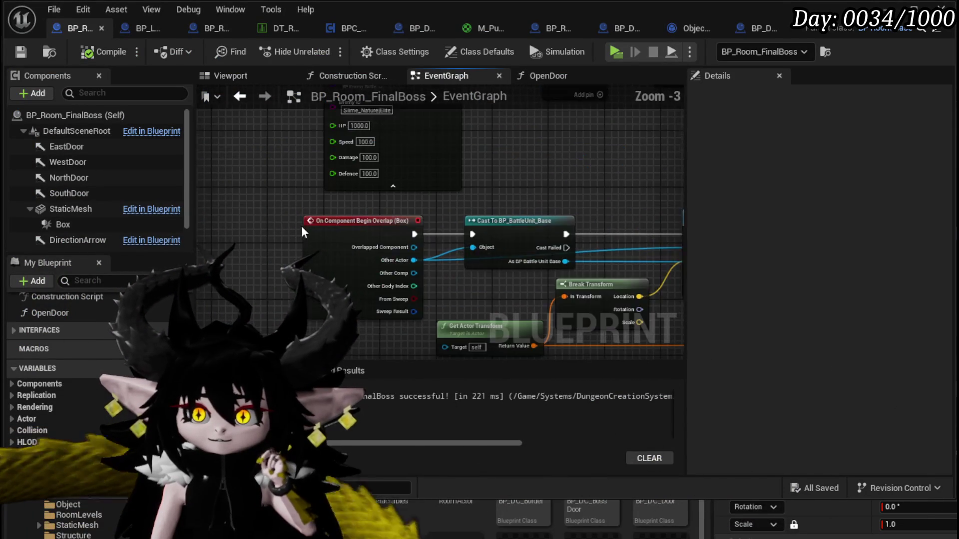
mouse_move(434, 191)
left_mouse_down()
mouse_move(434, 227)
mouse_move(327, 227)
mouse_move(438, 223)
mouse_move(427, 246)
left_mouse_up()
double_click(59, 314)
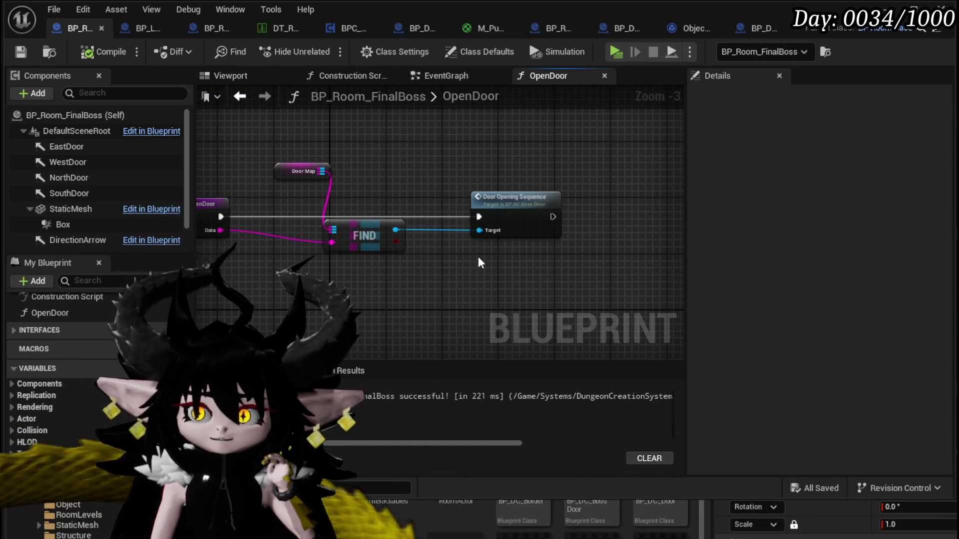
double_click(530, 200)
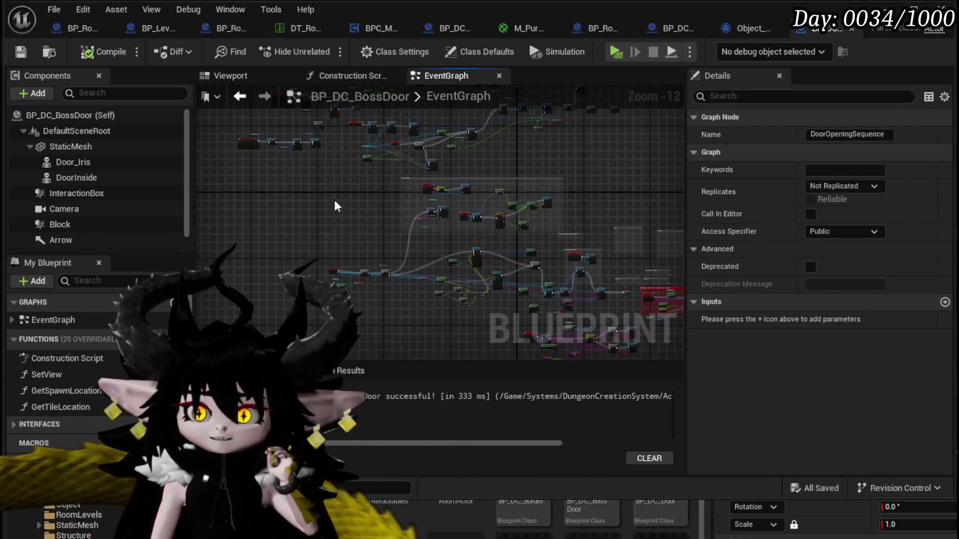
- Inspect the door's morph-target loop: Get Morph Target, For Each Loop, Branch and Clear Timer nodes
scroll(466, 192, "down", 3)
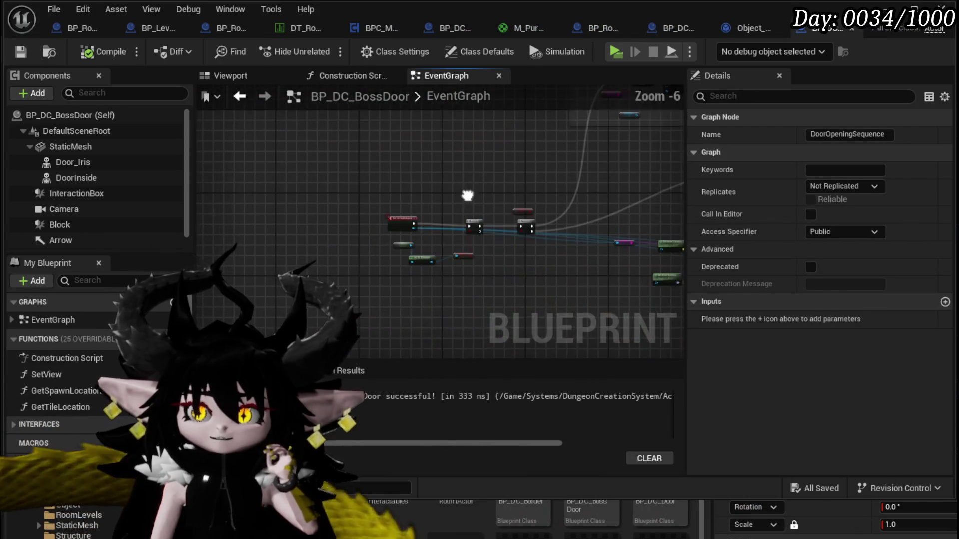
scroll(352, 182, "down", 2)
scroll(402, 232, "up", 4)
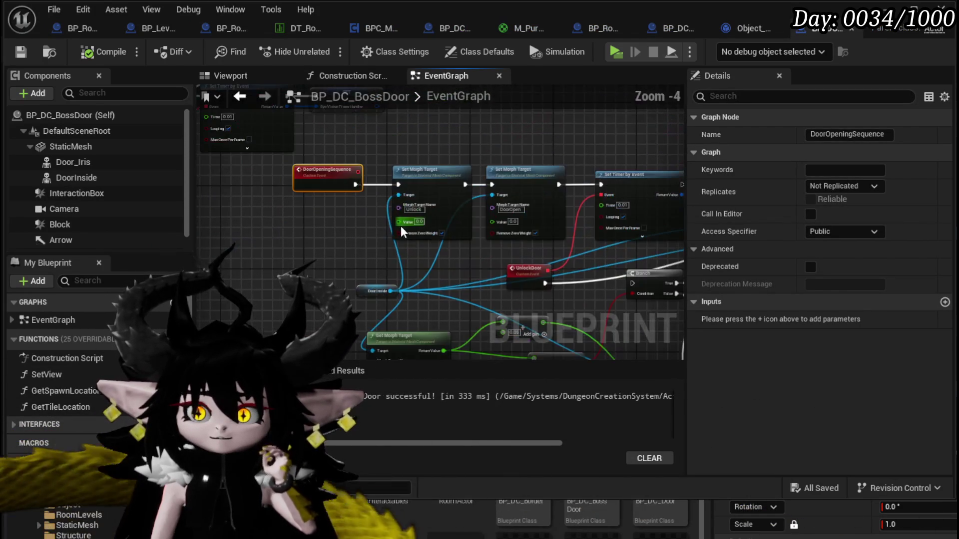
mouse_move(563, 146)
left_mouse_down()
mouse_move(332, 260)
mouse_move(265, 276)
mouse_move(319, 289)
left_mouse_up()
scroll(375, 235, "up", 3)
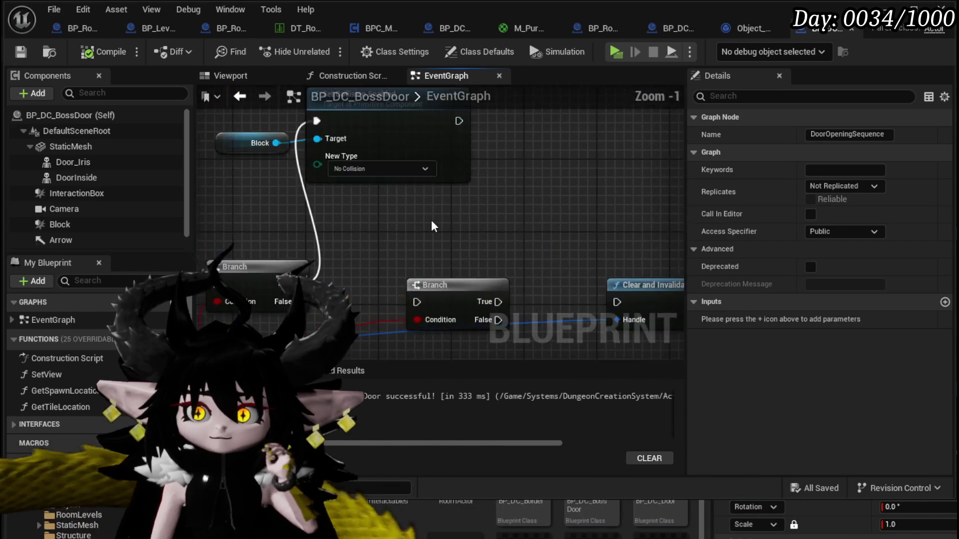
scroll(608, 178, "down", 3)
left_click_drag(505, 219, 593, 214)
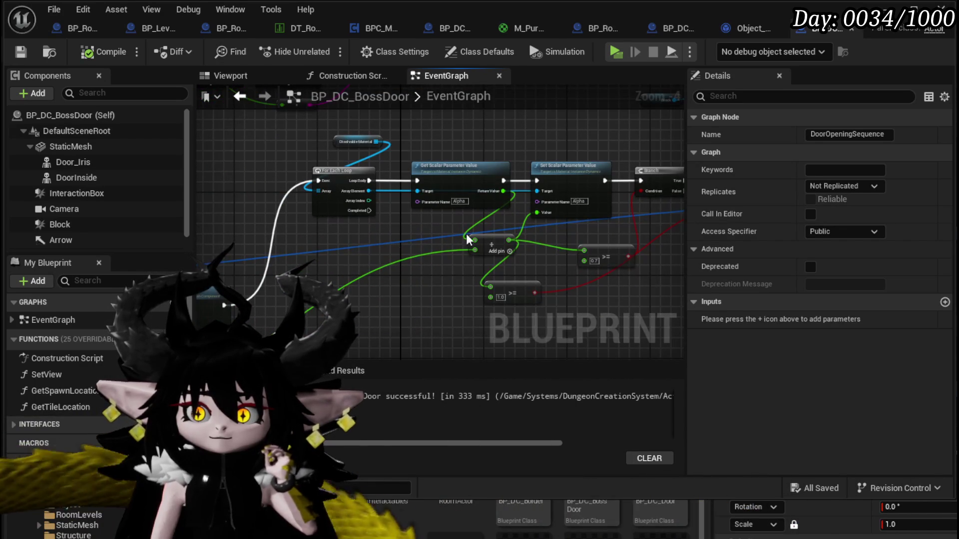
left_click_drag(383, 244, 217, 229)
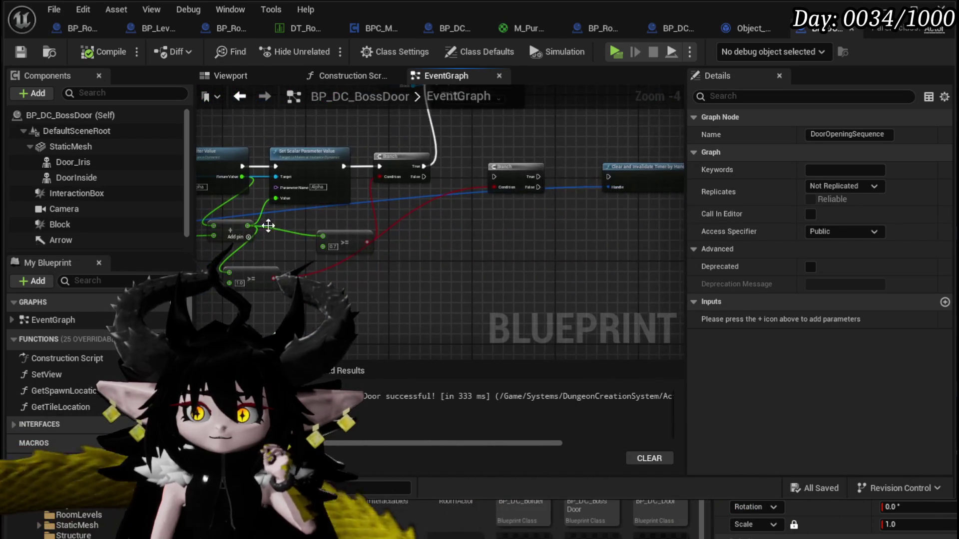
- Move to the UnlockDoor nodes and delete the Branch that follows UnlockDoor
scroll(493, 226, "down", 1)
mouse_move(549, 215)
left_mouse_down()
mouse_move(593, 208)
mouse_move(430, 242)
left_mouse_up()
scroll(429, 243, "up", 1)
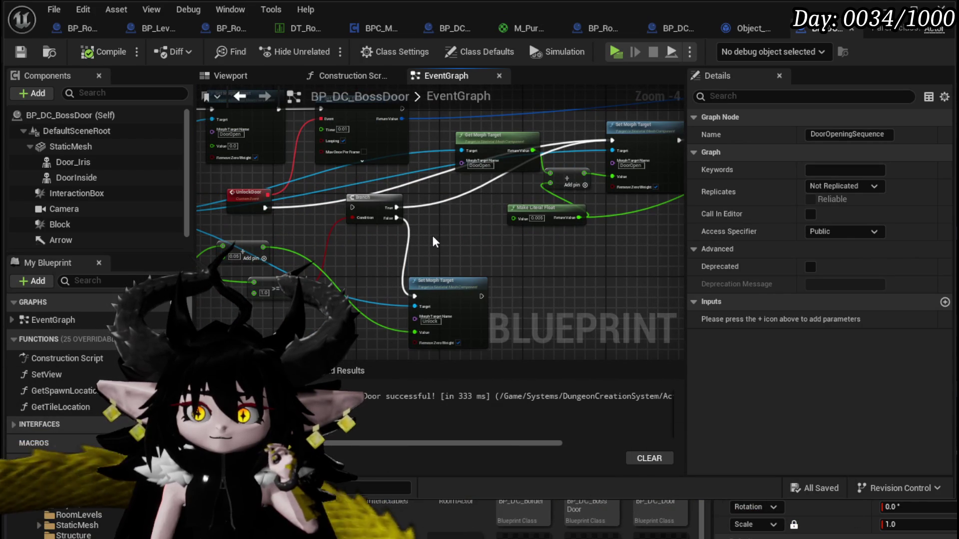
mouse_move(434, 242)
left_mouse_down()
mouse_move(530, 259)
mouse_move(430, 287)
mouse_move(496, 297)
mouse_move(298, 266)
left_mouse_up()
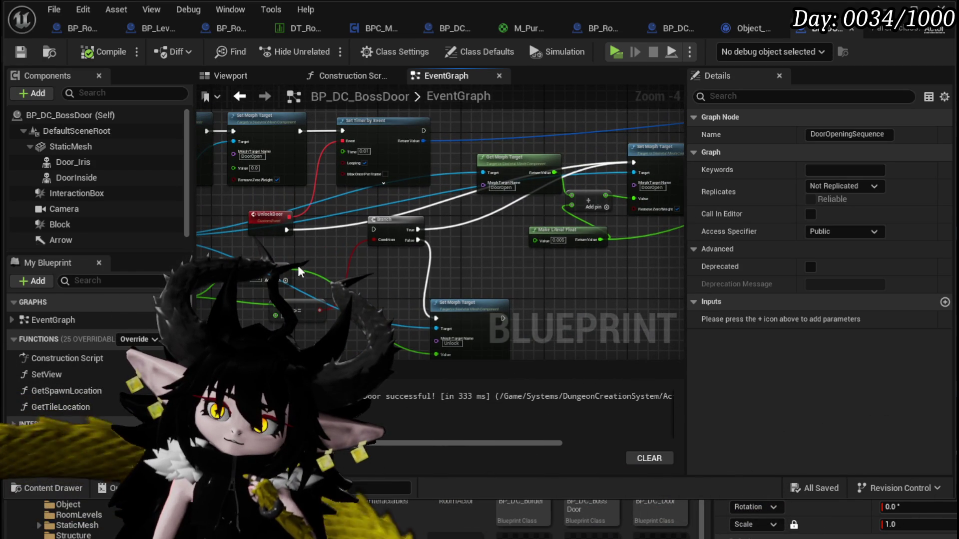
mouse_move(493, 272)
left_mouse_down()
mouse_move(376, 265)
mouse_move(375, 254)
left_mouse_up()
key("Delete")
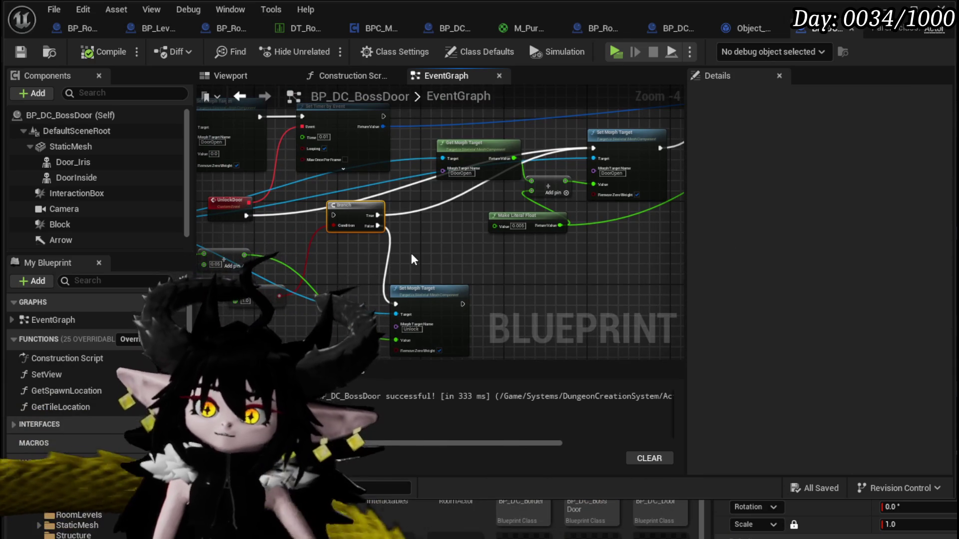
- Delete the Set Morph Target (Unlock) node after UnlockDoor
left_click(419, 289)
key("Delete")
mouse_move(366, 289)
left_mouse_down()
mouse_move(457, 267)
mouse_move(447, 310)
left_mouse_up()
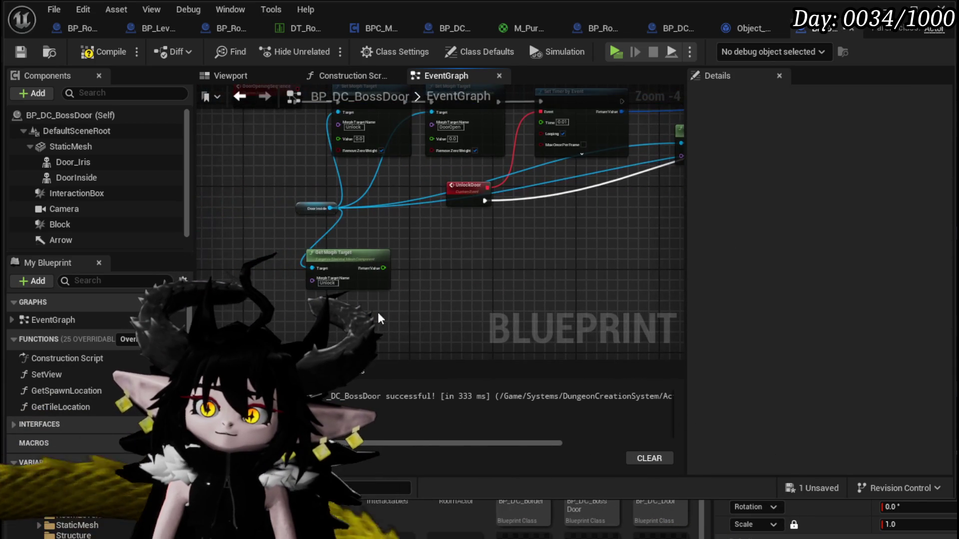
scroll(505, 260, "down", 1)
left_click_drag(505, 260, 319, 253)
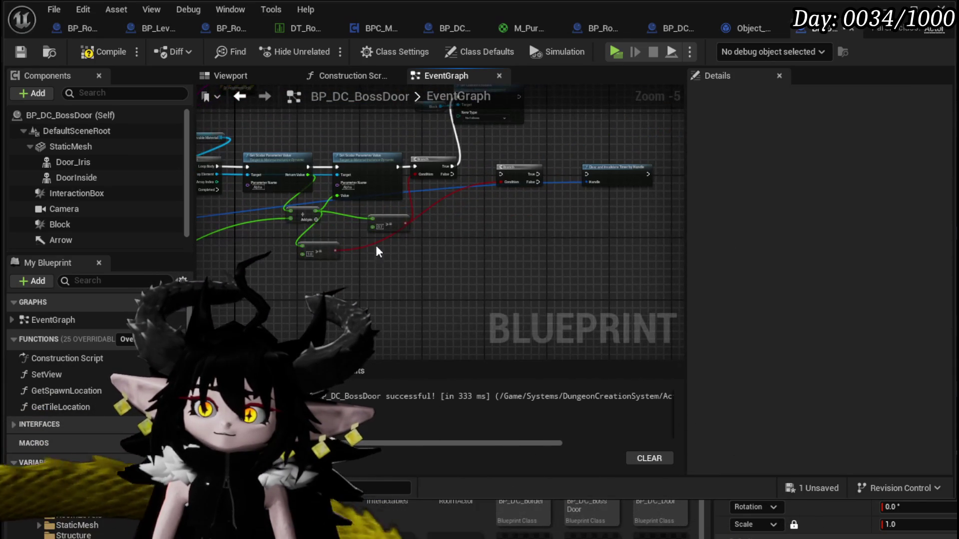
scroll(501, 222, "up", 2)
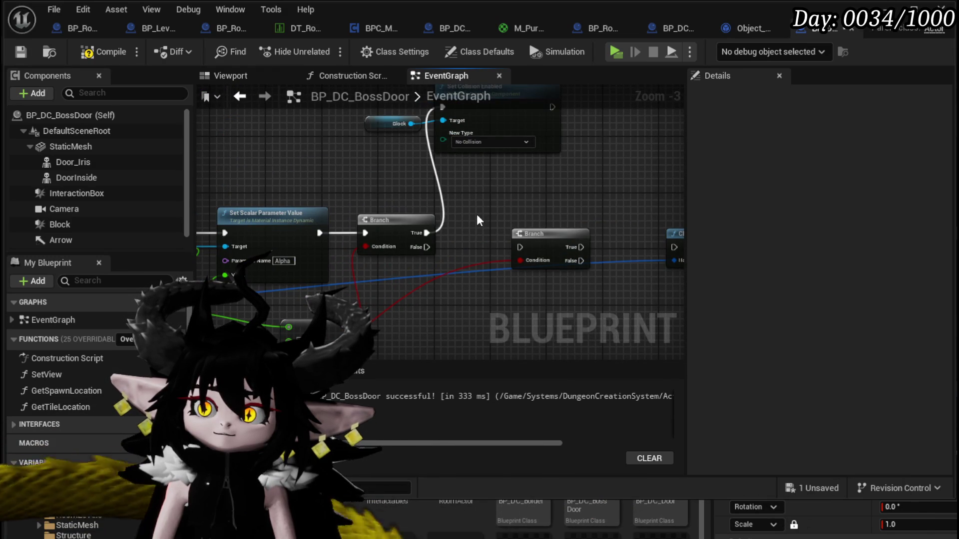
- Wire UnlockDoor straight to Set Morph Target and run Set Collision Enabled after Set Timer by Event
left_click_drag(476, 214, 523, 160)
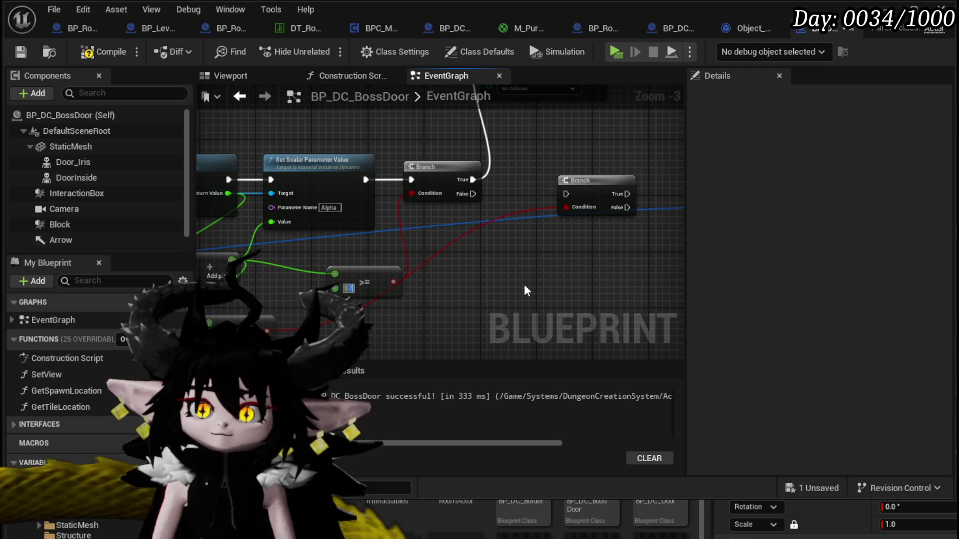
mouse_move(523, 283)
left_mouse_down()
mouse_move(459, 385)
mouse_move(451, 279)
left_mouse_up()
left_click_drag(302, 235, 548, 125)
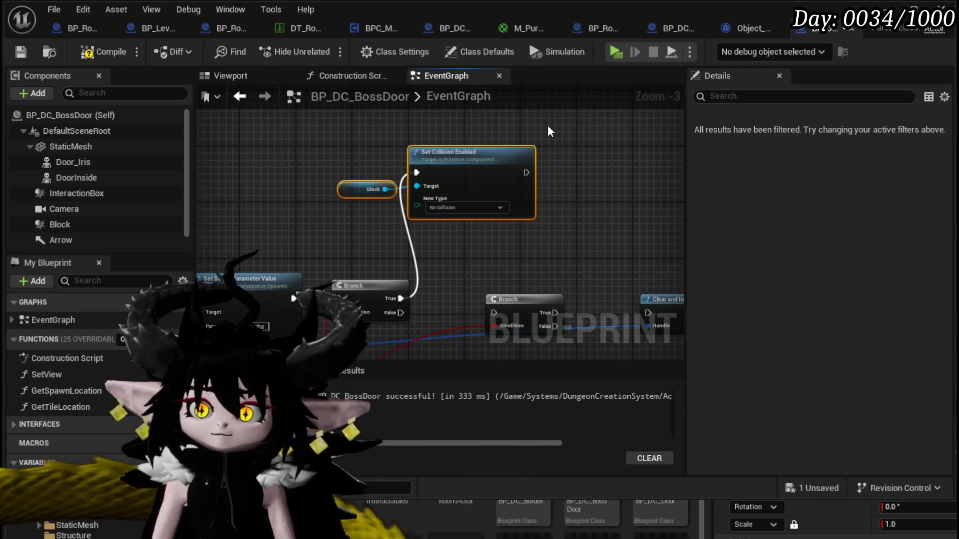
scroll(547, 125, "down", 1)
mouse_move(444, 185)
left_mouse_down()
mouse_move(386, 155)
mouse_move(347, 293)
mouse_move(400, 309)
mouse_move(410, 182)
left_mouse_up()
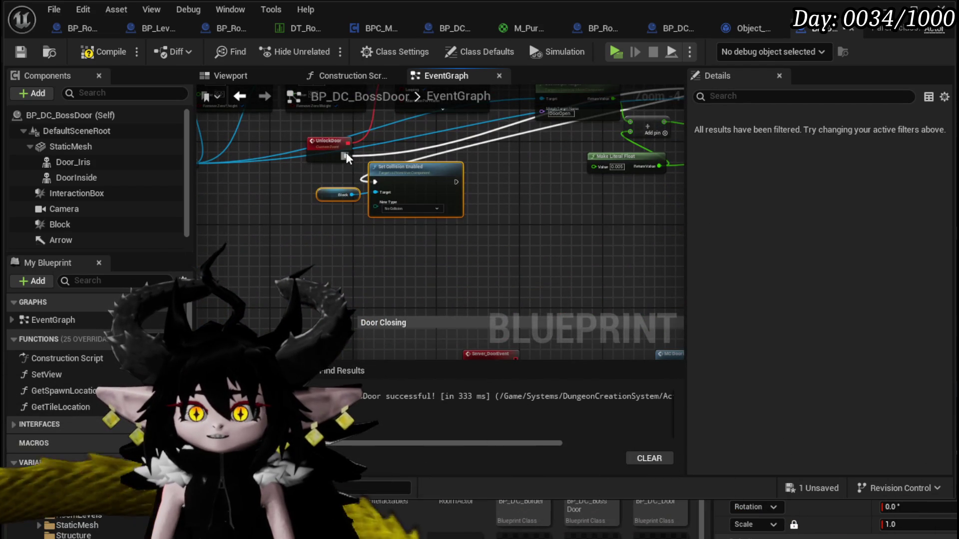
left_click_drag(343, 154, 376, 180)
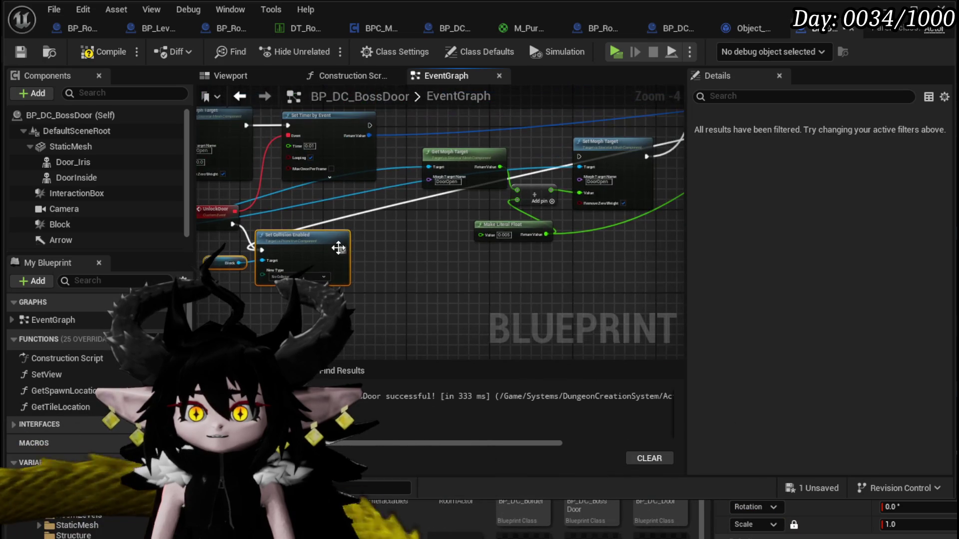
mouse_move(290, 256)
left_mouse_down()
mouse_move(544, 69)
mouse_move(505, 205)
mouse_move(529, 114)
left_mouse_up()
mouse_move(260, 284)
left_mouse_down()
mouse_move(350, 249)
mouse_move(608, 217)
left_mouse_up()
left_click_drag(489, 113, 486, 110)
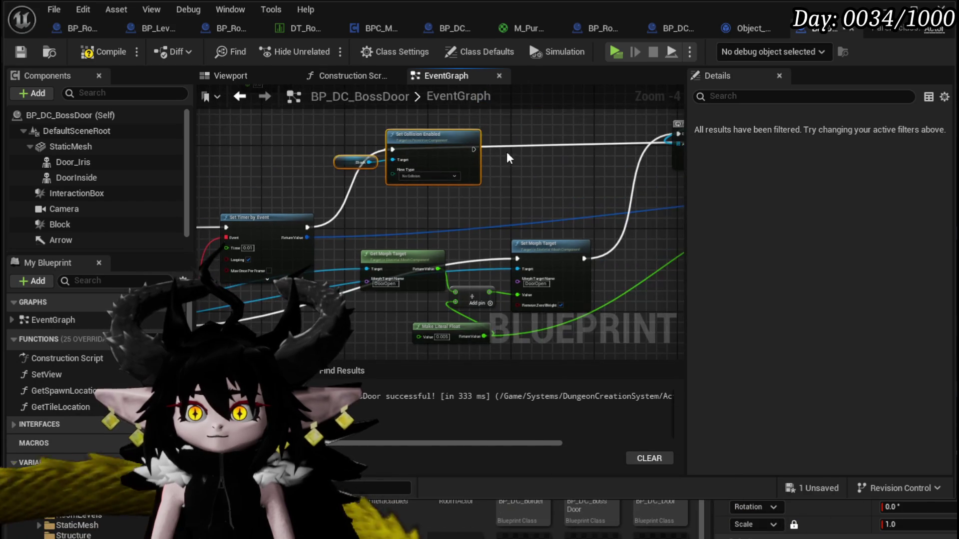
- Add a Destroy Actor node on the Branch's True output, then return to the level and play-test
scroll(481, 150, "down", 6)
scroll(493, 153, "up", 8)
mouse_move(500, 176)
left_mouse_down()
mouse_move(456, 203)
mouse_move(268, 253)
left_mouse_up()
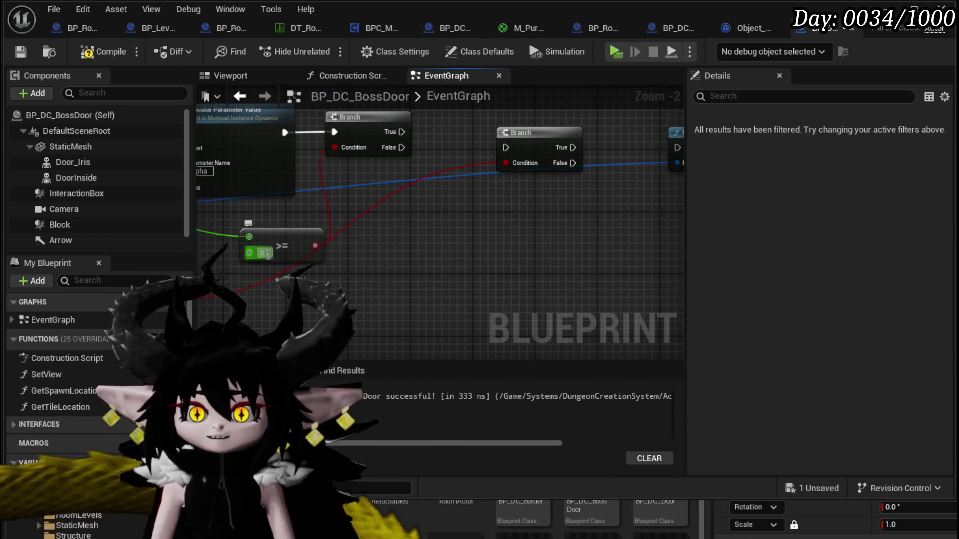
left_click_drag(393, 138, 397, 219)
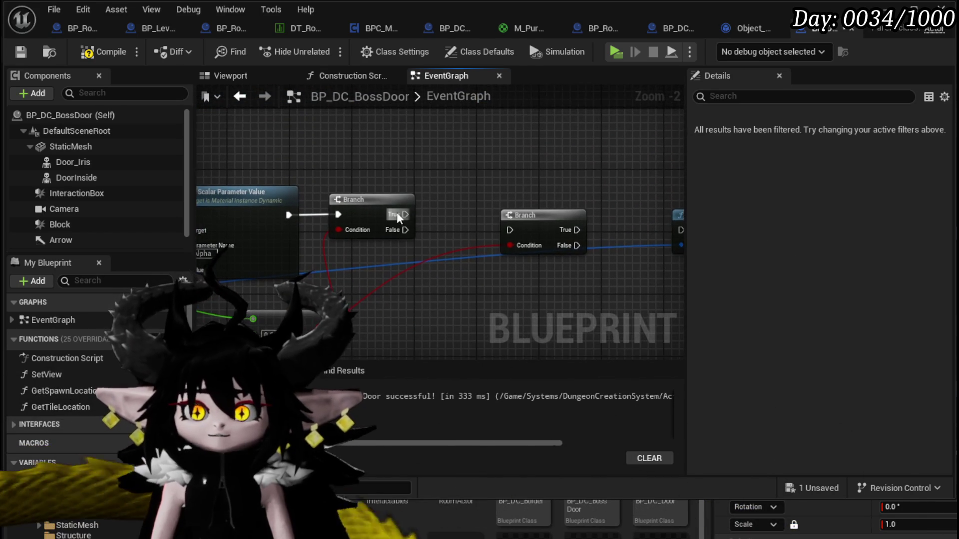
left_click_drag(468, 157, 500, 137)
type("Destr")
key("Return")
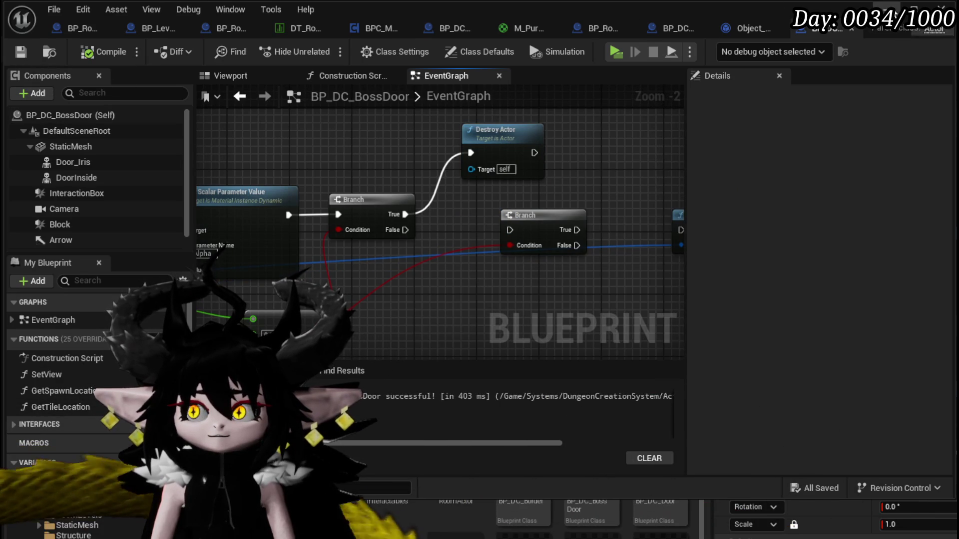
left_click(887, 10)
left_click(320, 49)
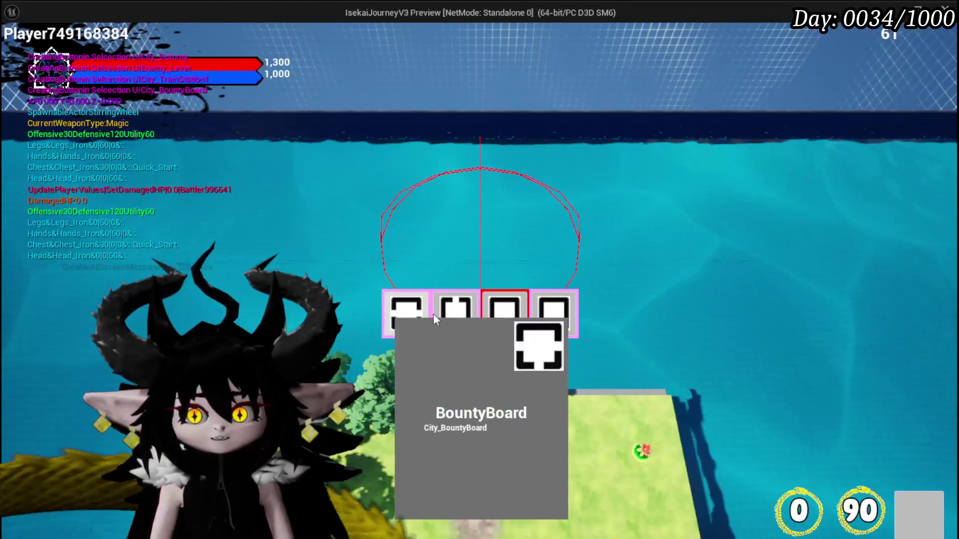
- Place the TrainStation1 tile, walk to the black gate and enter the HighRocks room
left_click(505, 314)
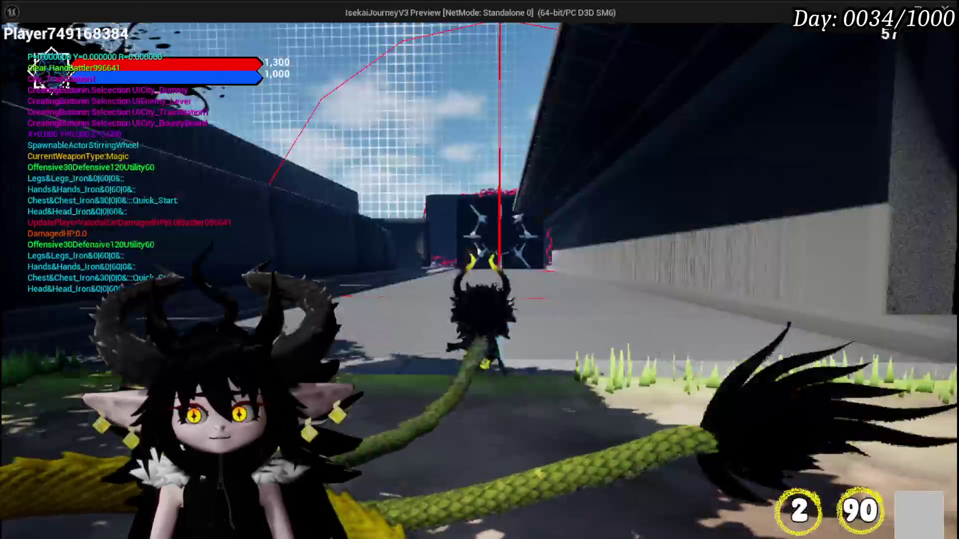
key("w")
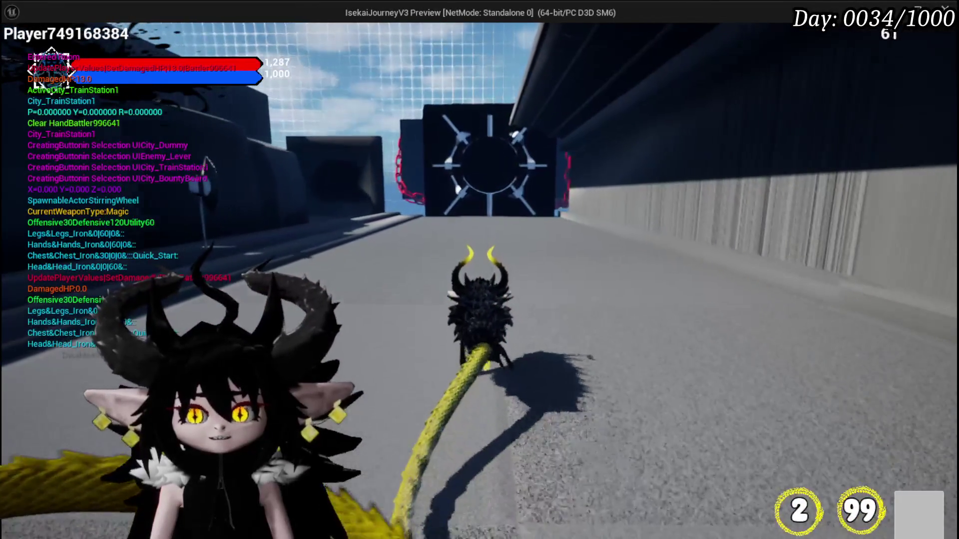
key("w")
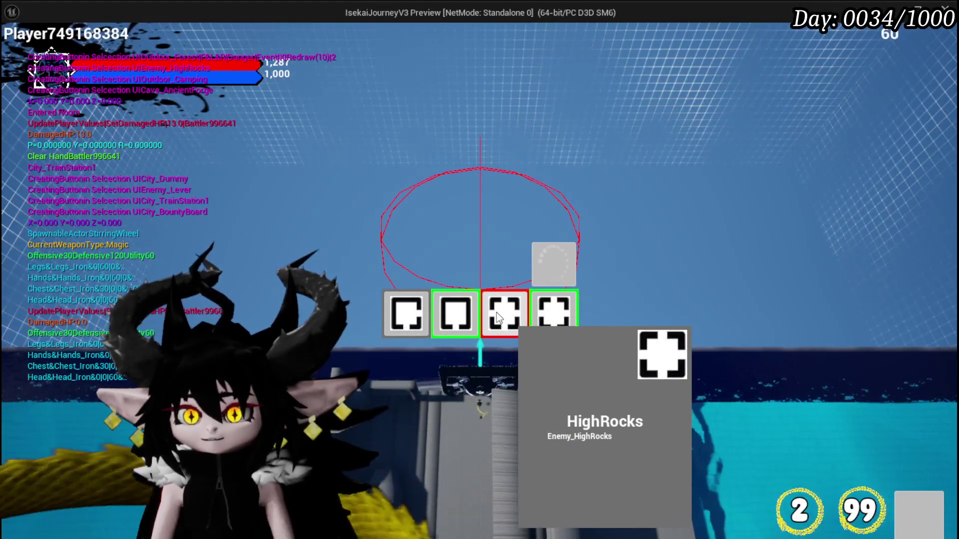
left_click(498, 318)
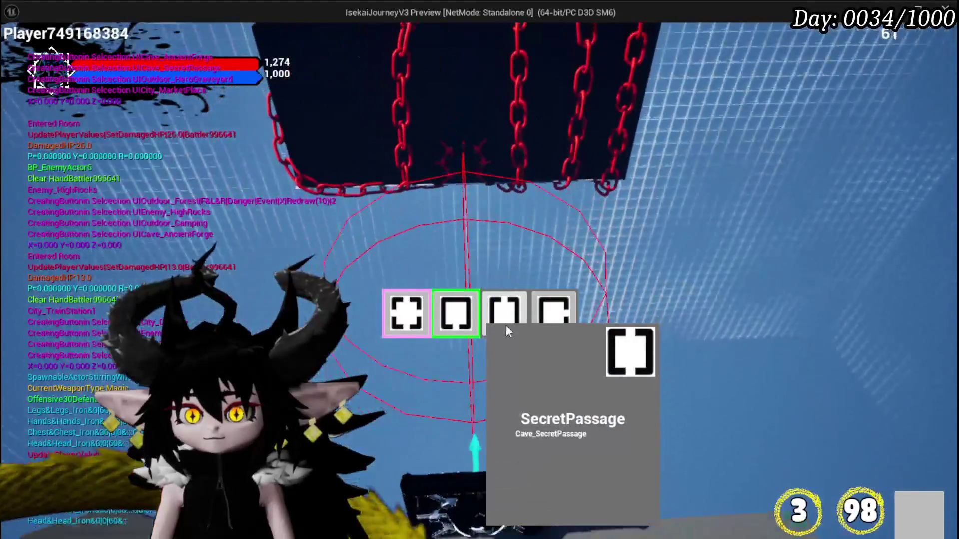
- Choose SecretPassage, ShallowWater and WindMill, answer X in the battle, then stop the preview and save
left_click(498, 319)
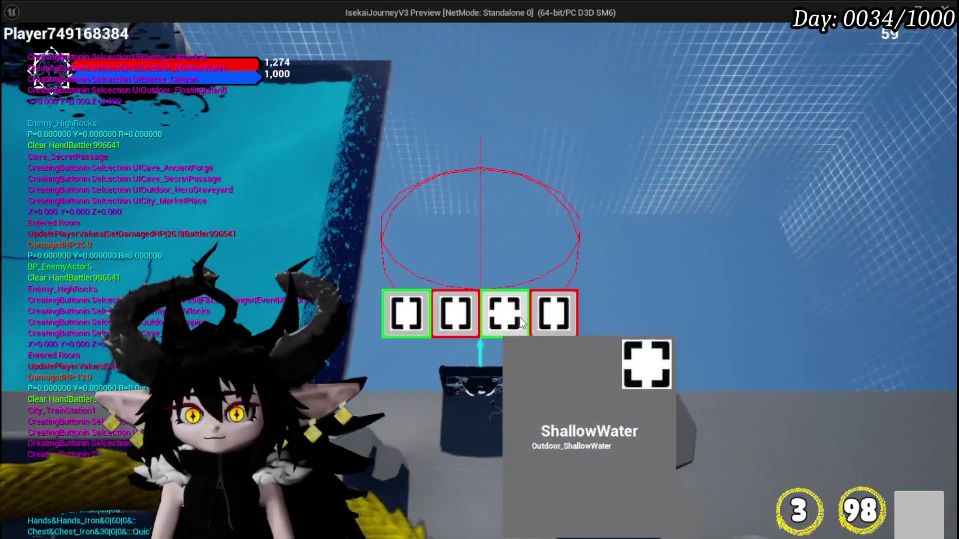
left_click(517, 321)
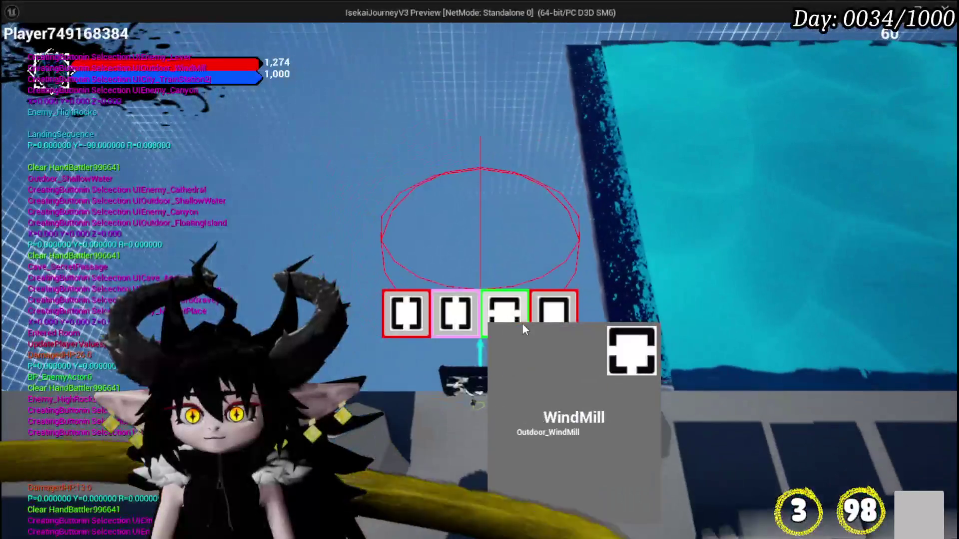
left_click(522, 324)
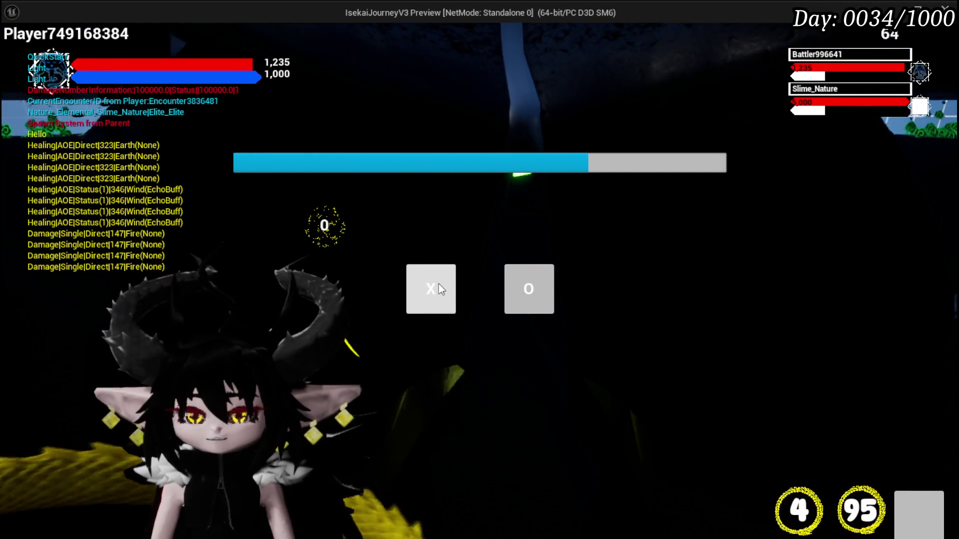
left_click(438, 284)
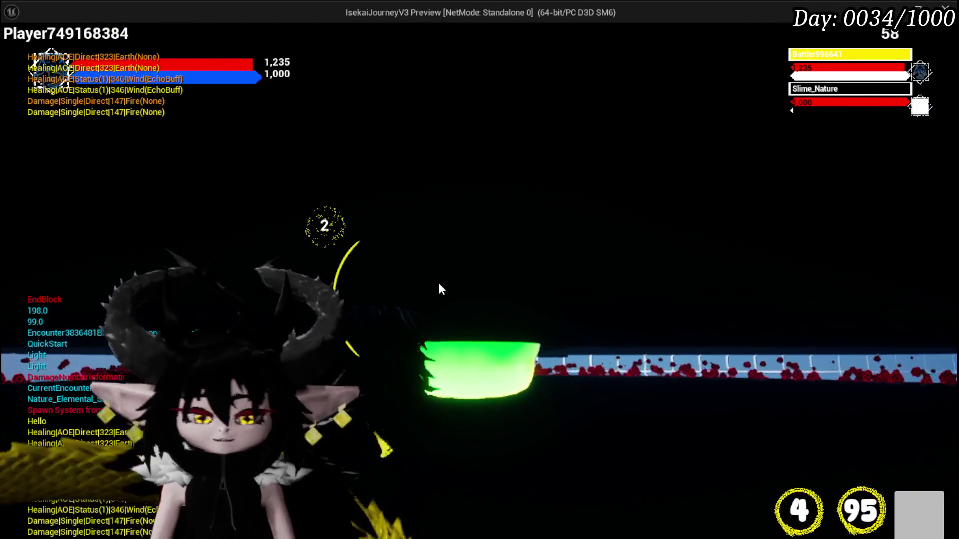
key("Escape")
key("ctrl+s")
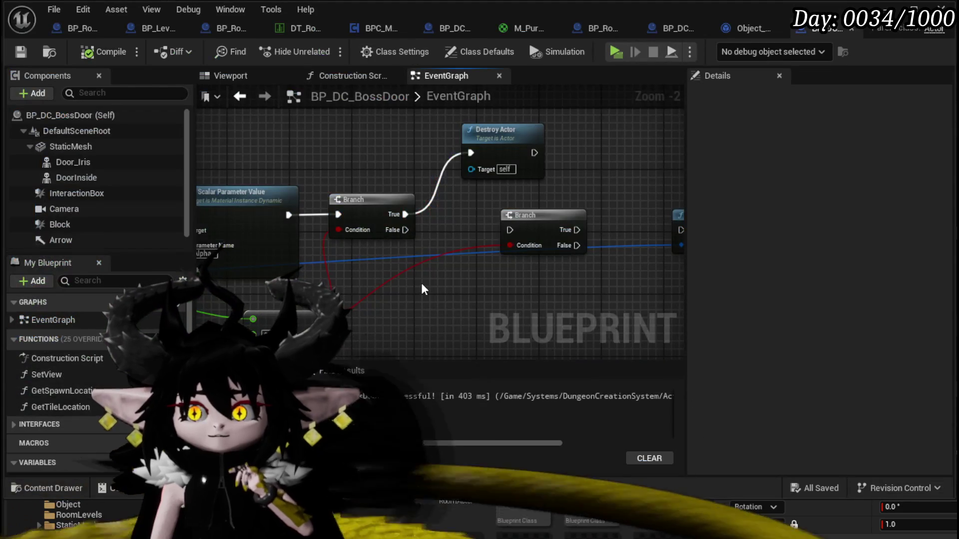
- In BP_Room_FinalBoss's event graph, swap Set Visibility and Destroy Component for a Destroy Actor node
left_click_drag(423, 289, 374, 230)
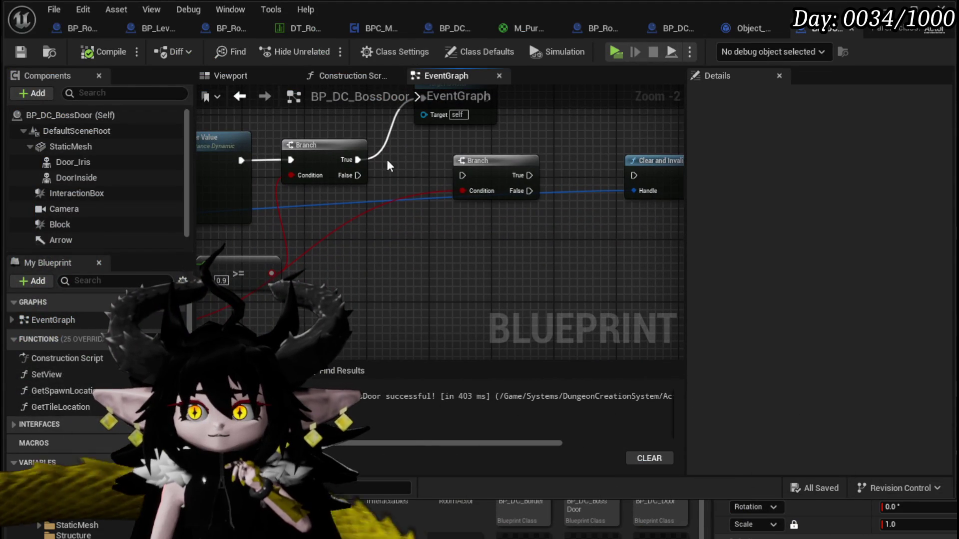
left_click(89, 30)
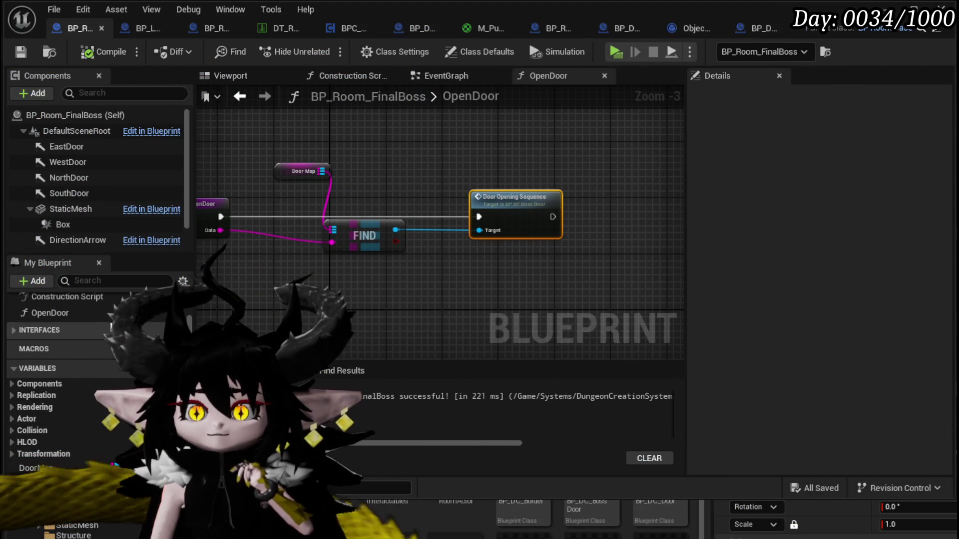
left_click(437, 76)
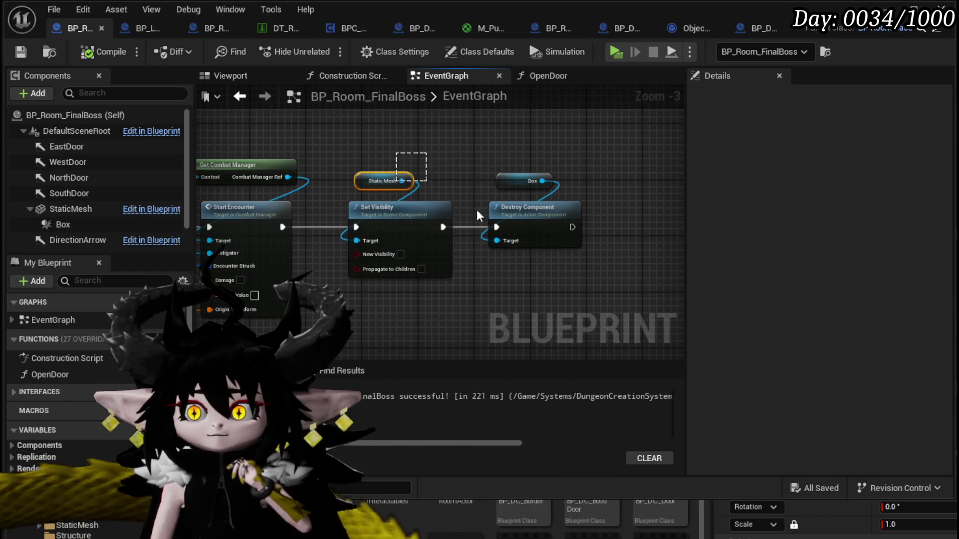
key("Delete")
left_click_drag(488, 251, 554, 251)
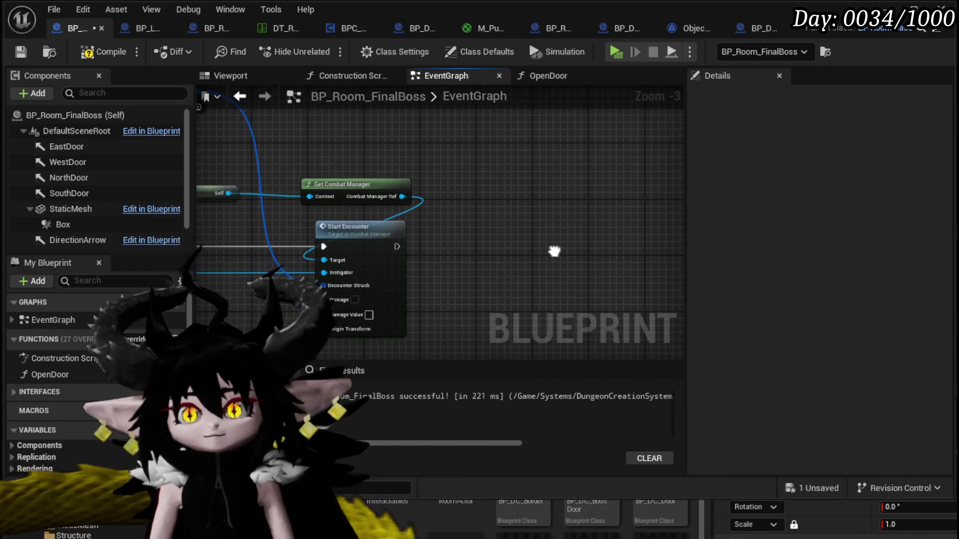
right_click(508, 171)
type("Des")
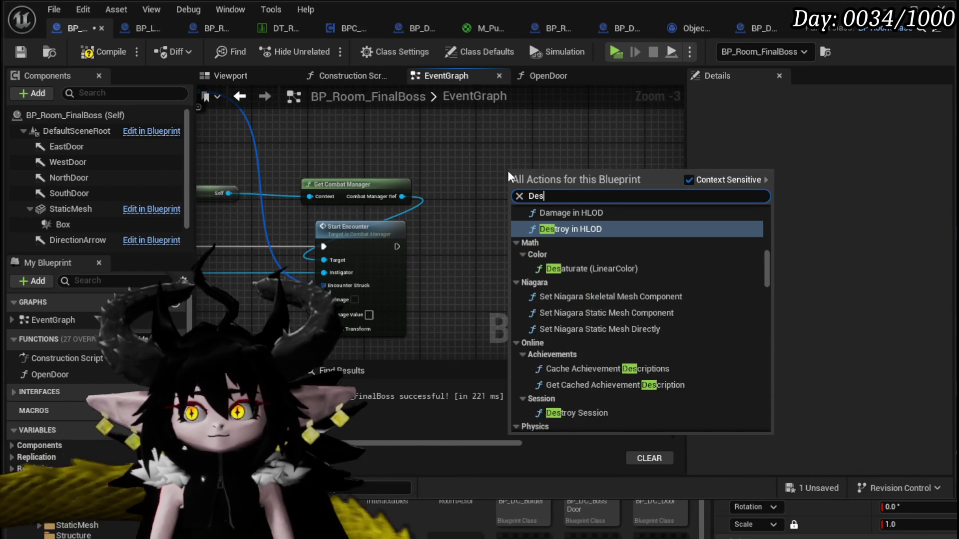
type("troy actor")
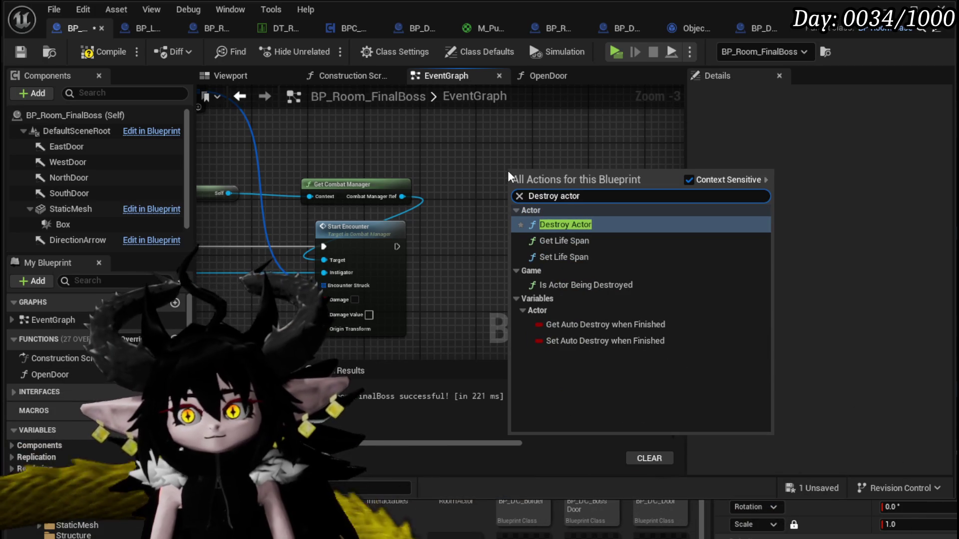
left_click(582, 224)
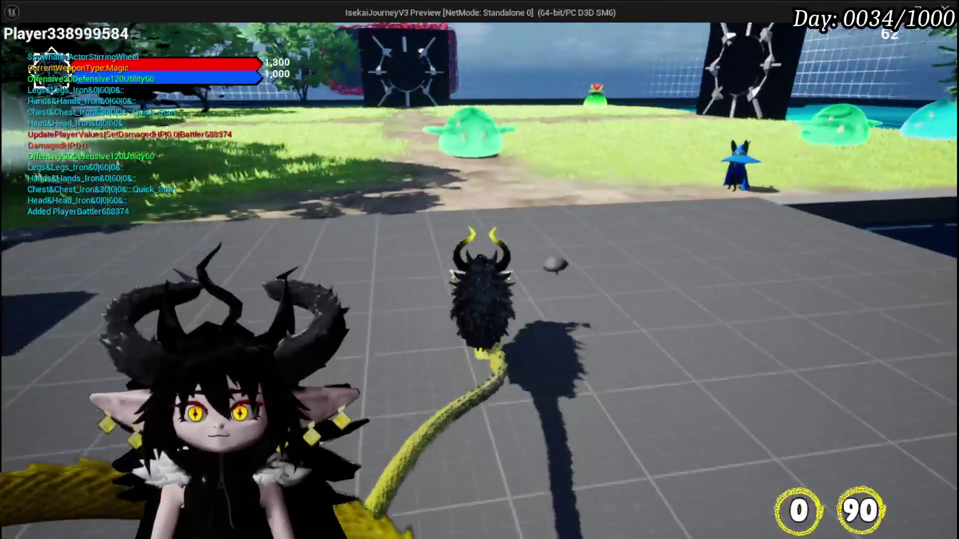
- Open room choices at the spiked box, spawn FloatingIsland and walk into its portal
key("w")
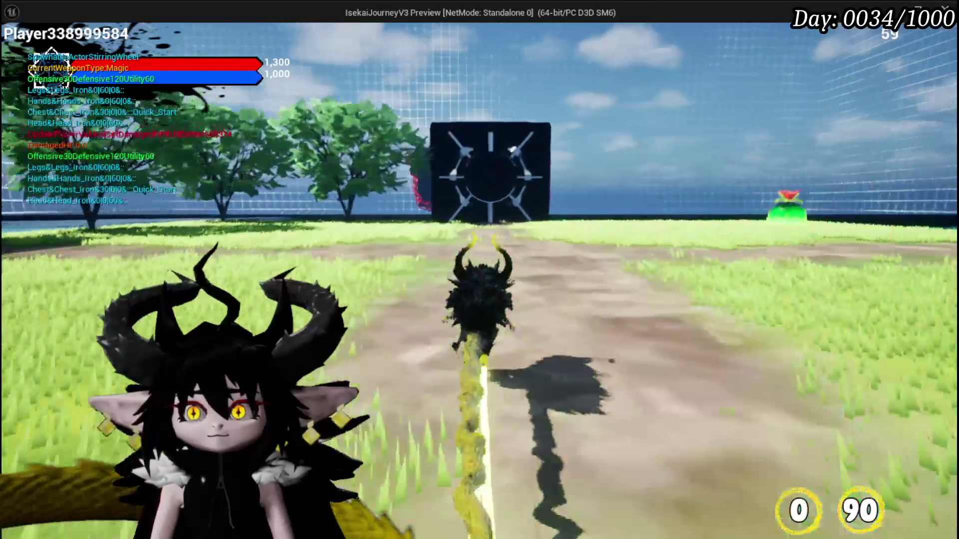
key("w")
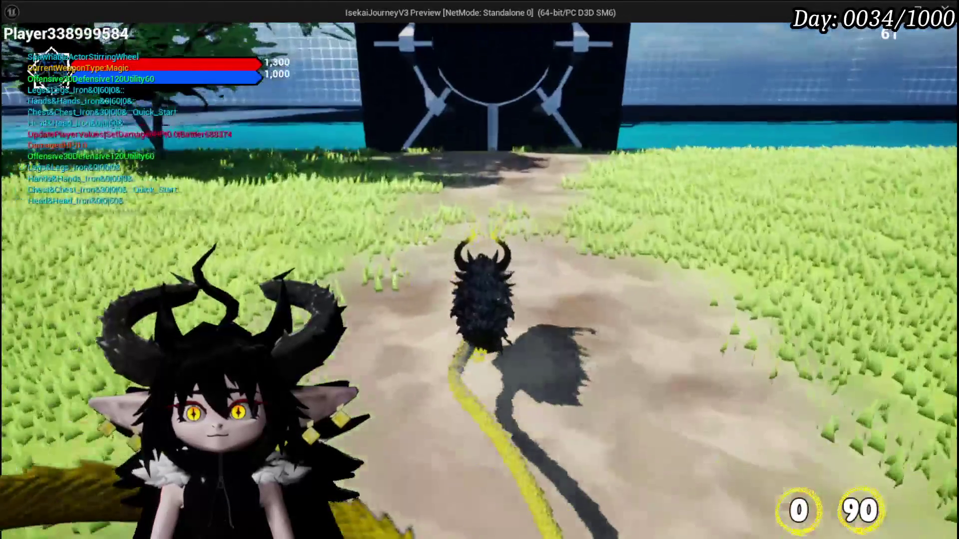
key("b")
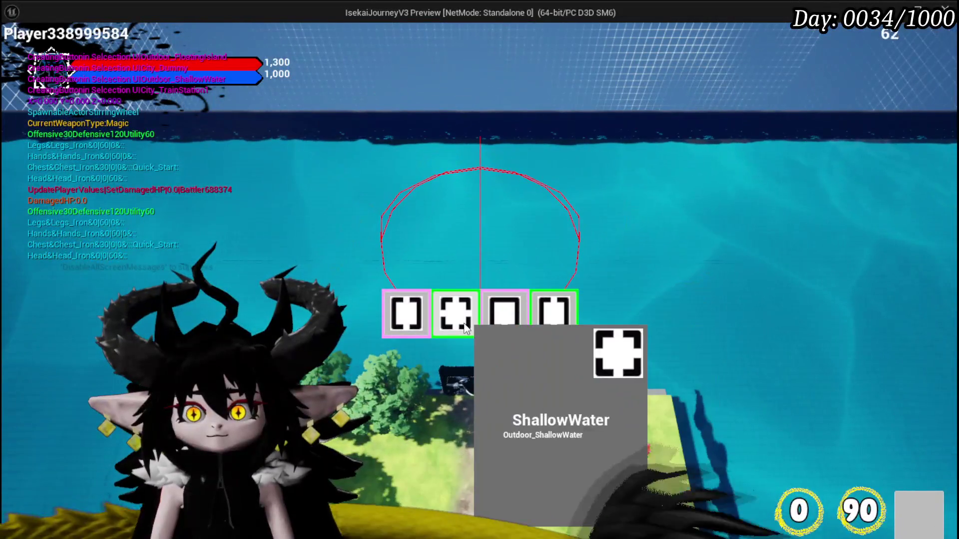
left_click(576, 326)
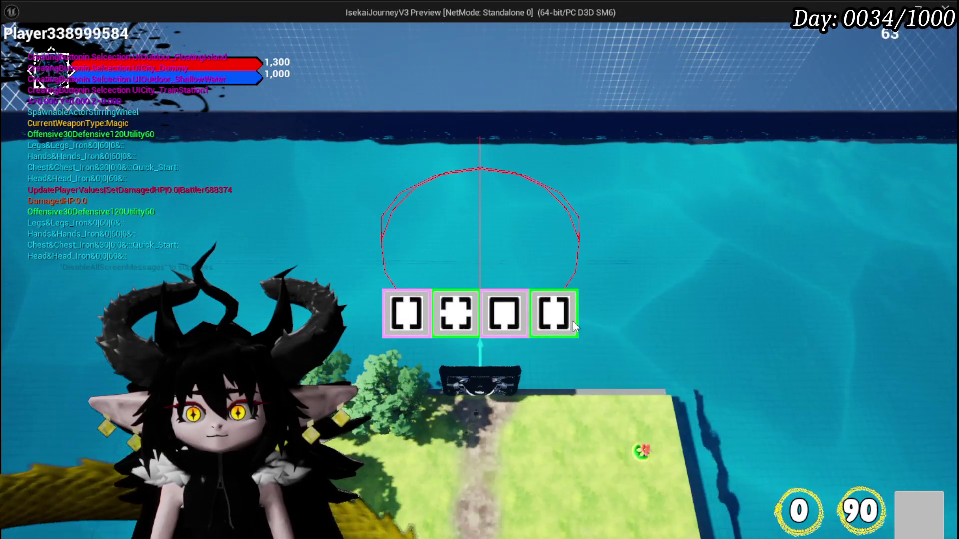
key("w")
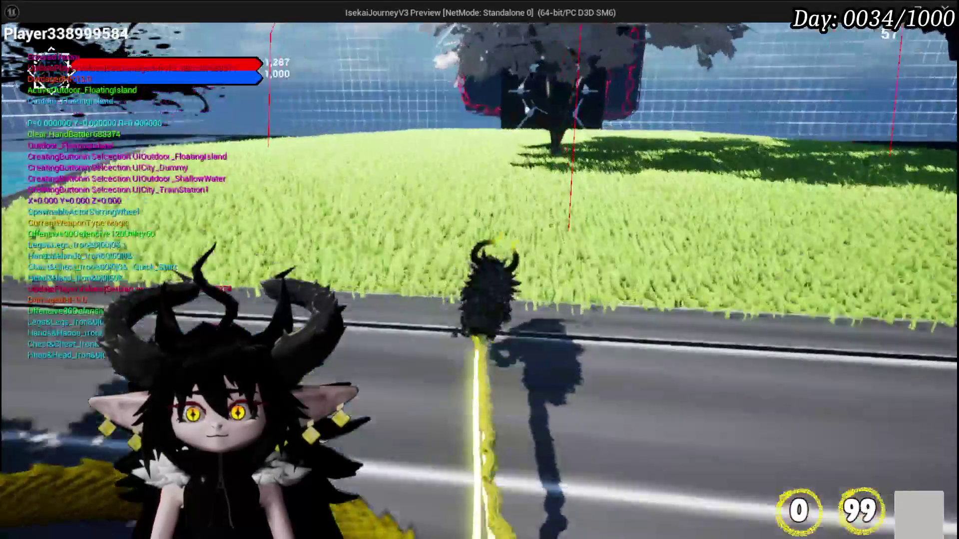
key("w")
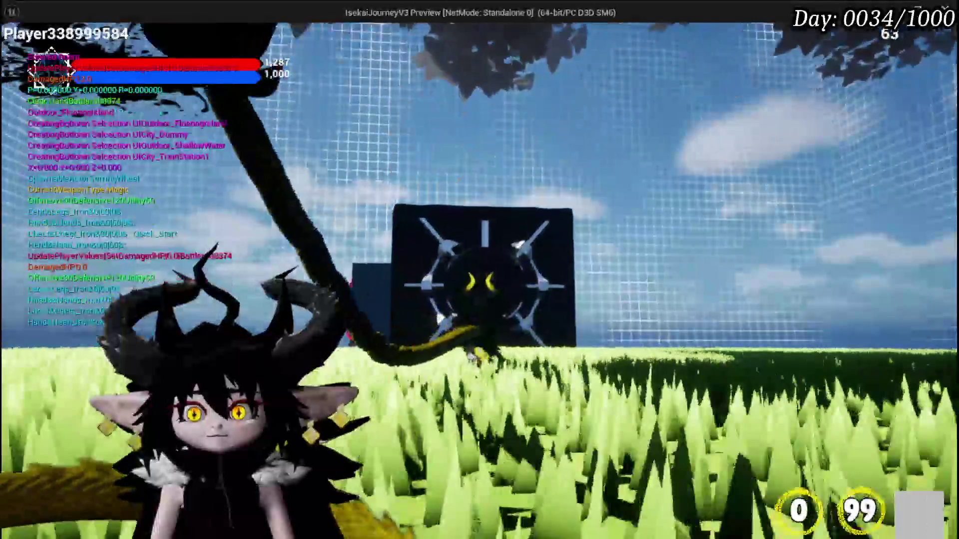
key("w")
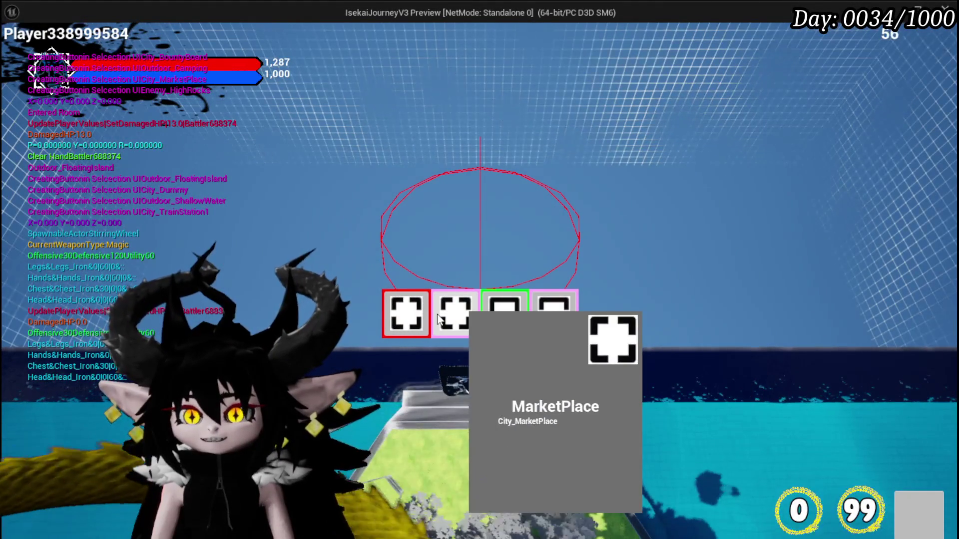
- Pick MarketPlace, ShallowWater and the next room, decline the 100,000 x1 offer, and return to the editor
left_click(484, 314)
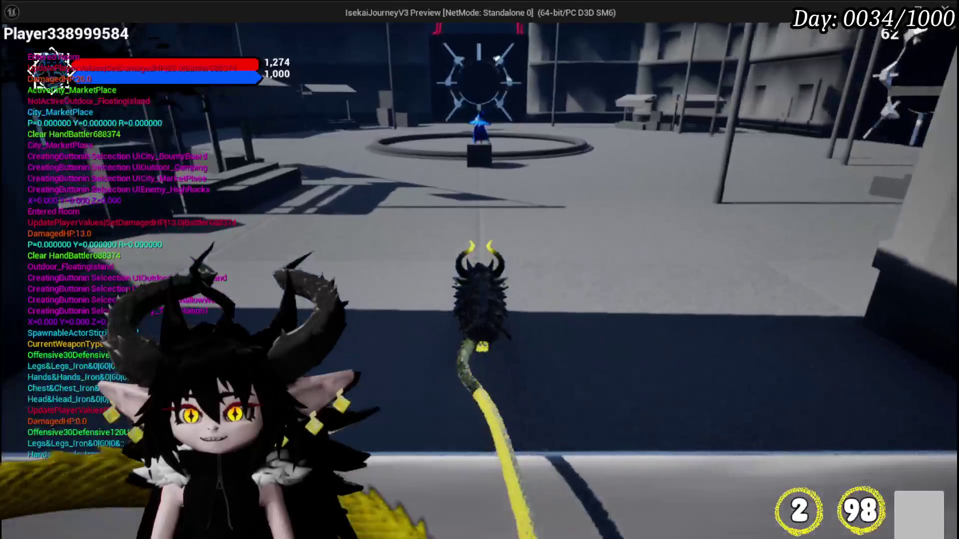
key("w")
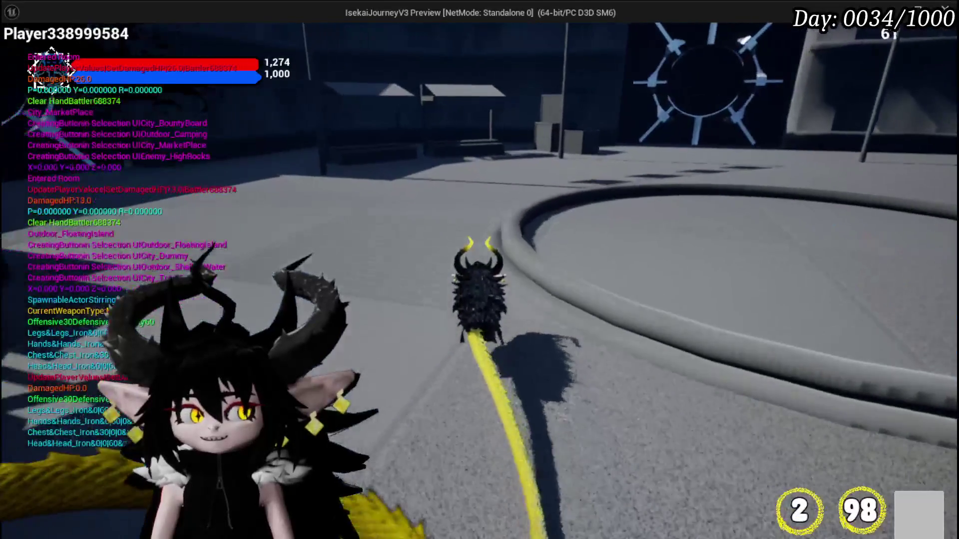
key("w")
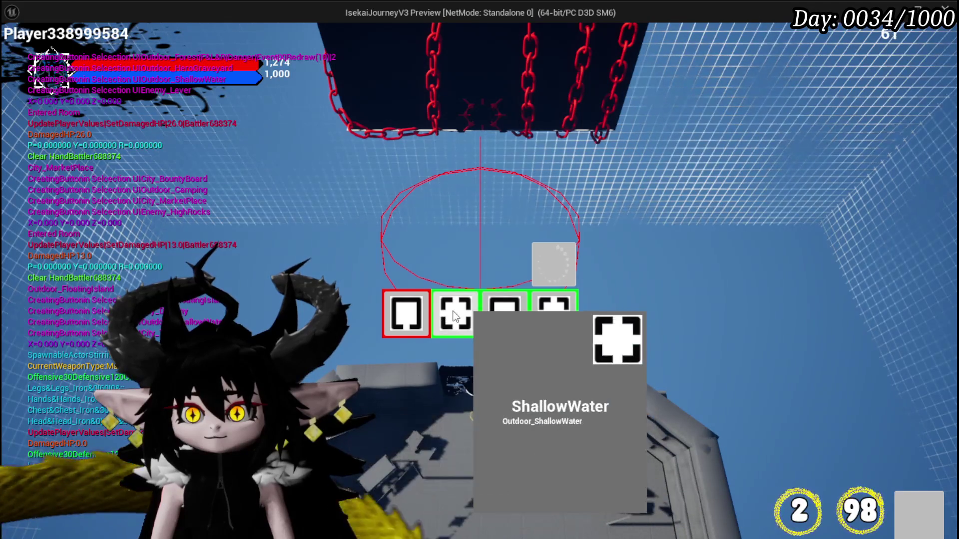
left_click(458, 314)
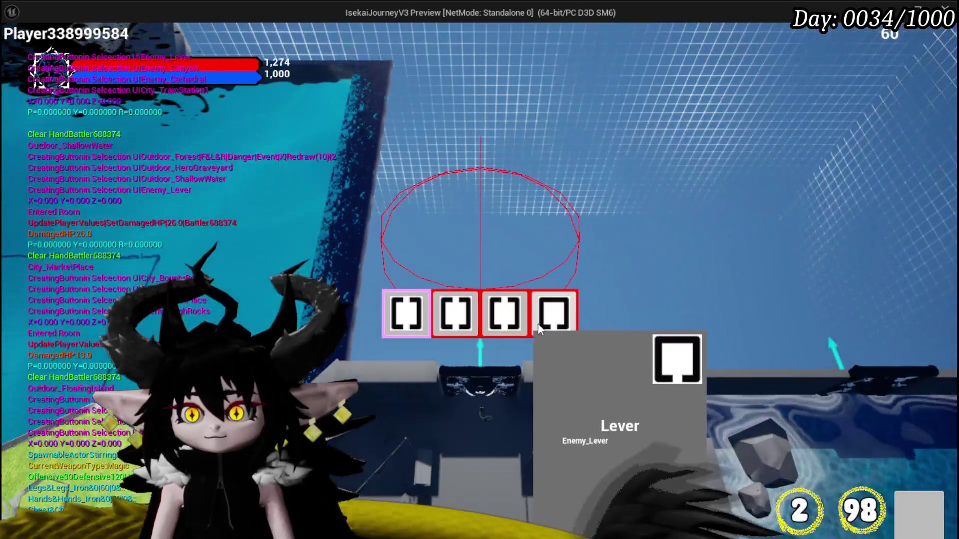
left_click(554, 314)
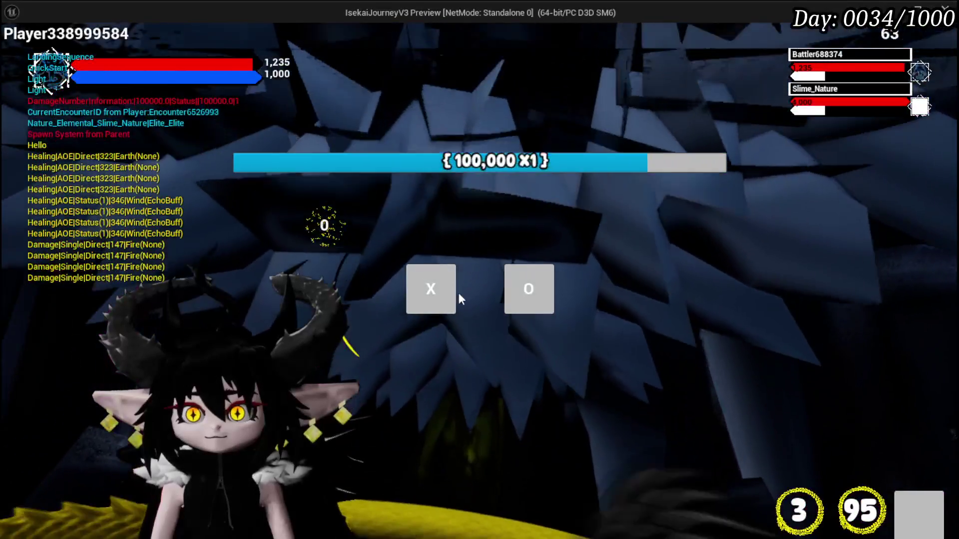
left_click(449, 290)
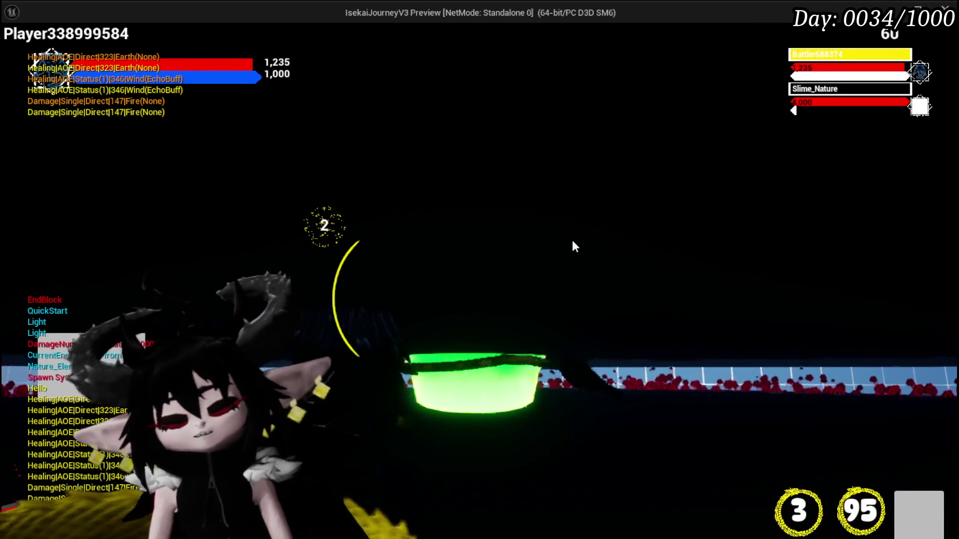
key("alt+Tab")
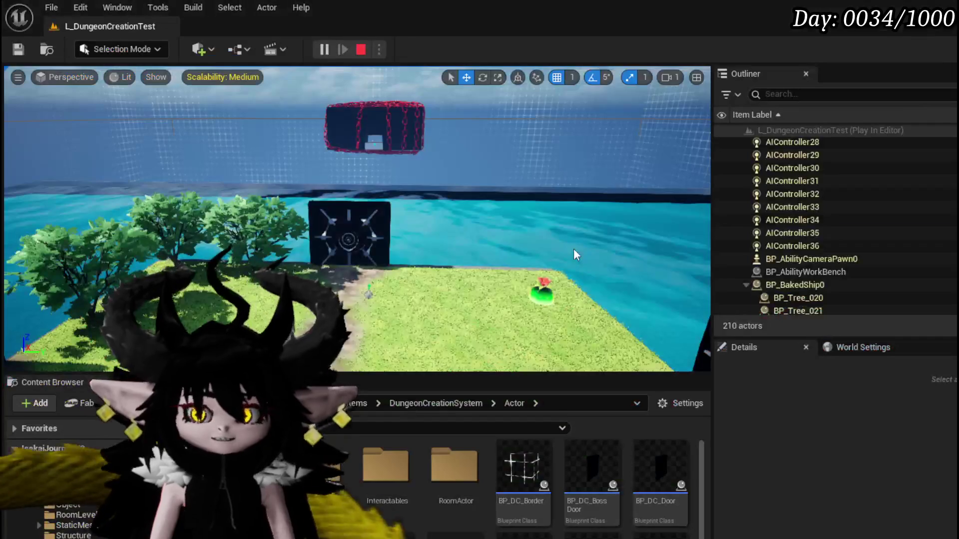
- Stop the play session and fly into the final boss room, focusing the view on Cube8
key("Escape")
key("w")
key("w")
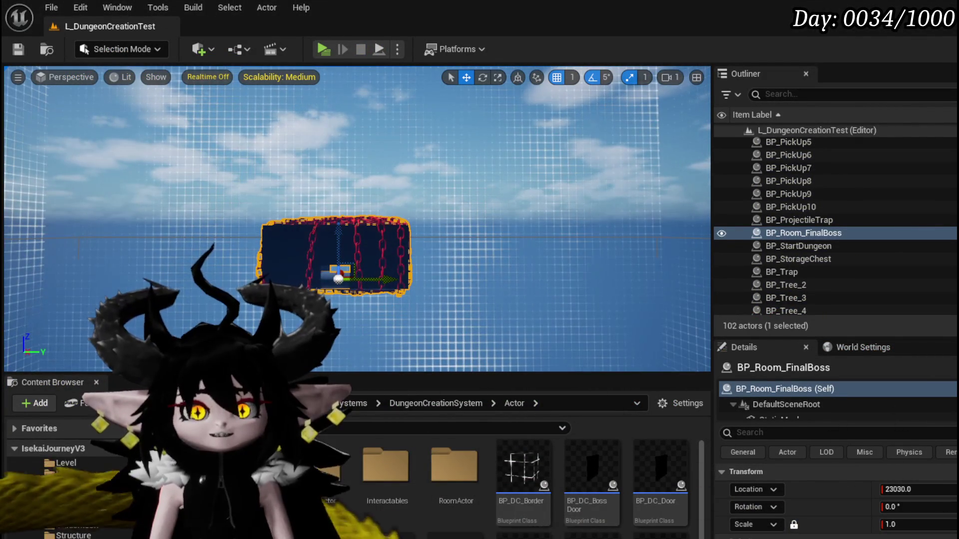
key("w")
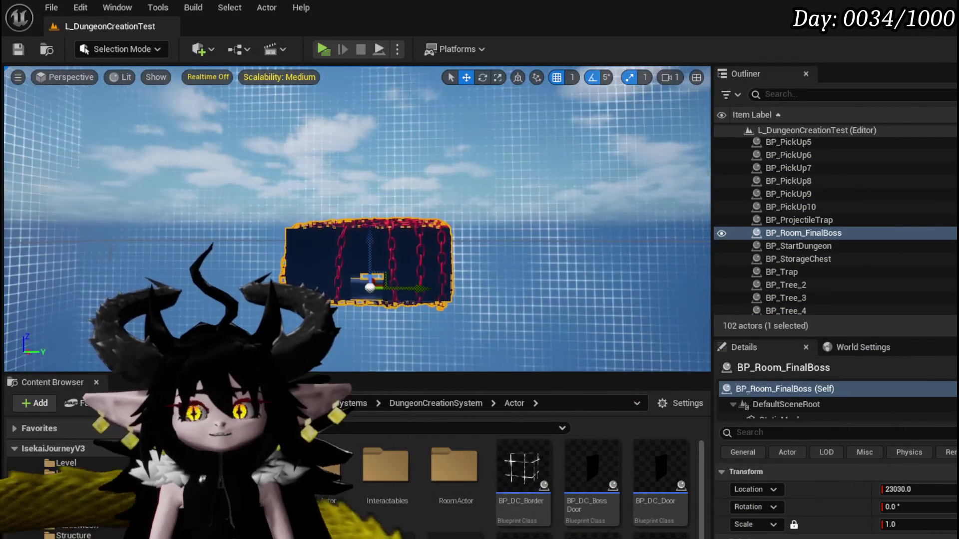
key("w")
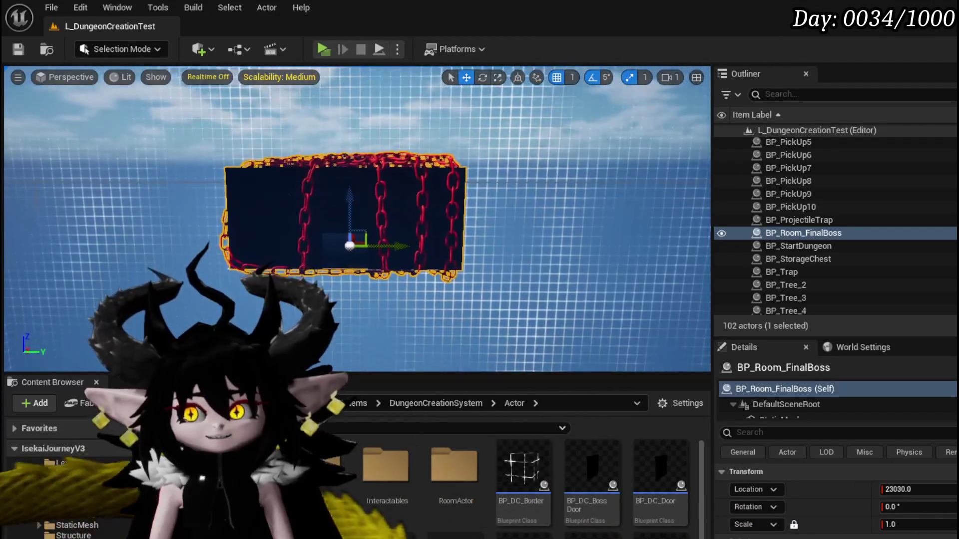
key("w")
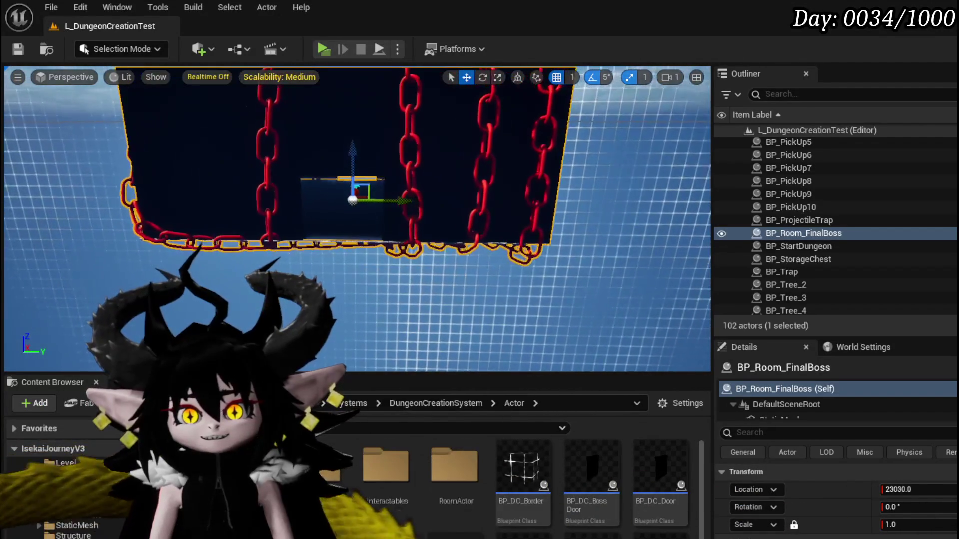
key("w")
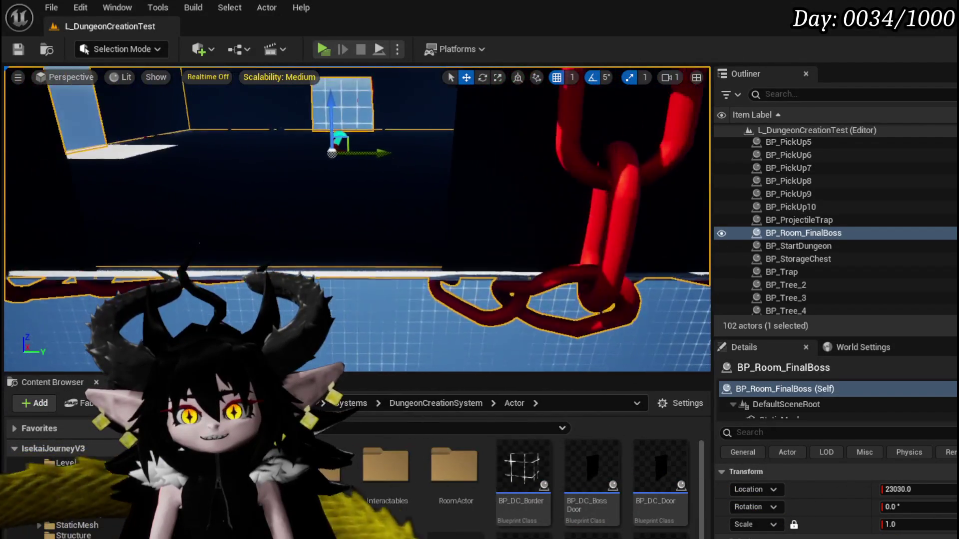
left_click(315, 277)
key("w")
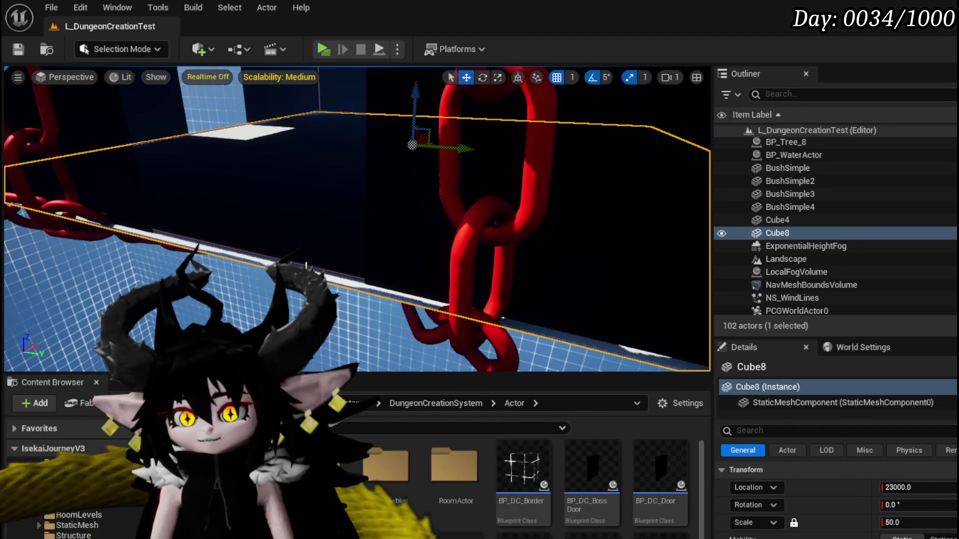
- Save the level and view Break Transform and Set Actor Location in BP_Room_FinalBoss's graph
left_click_drag(310, 254, 184, 176)
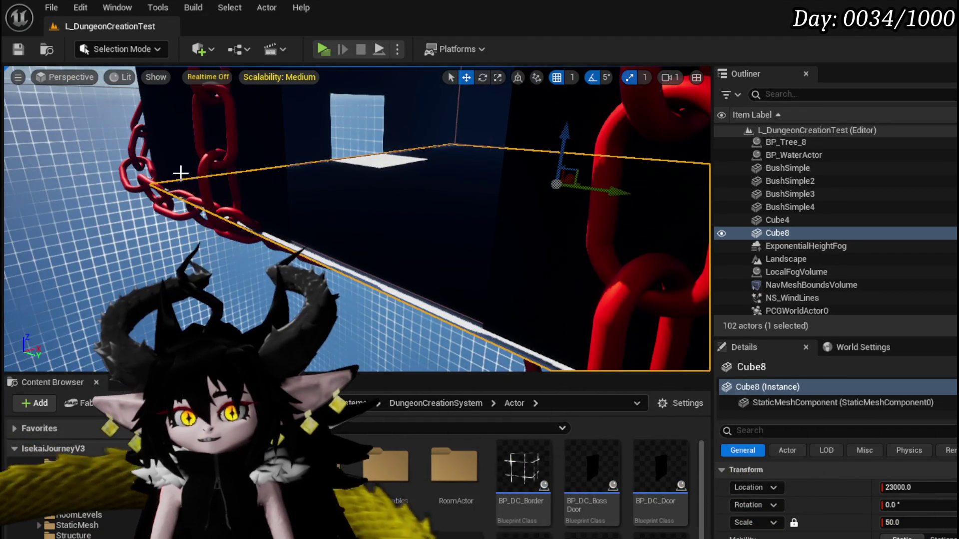
left_click(18, 48)
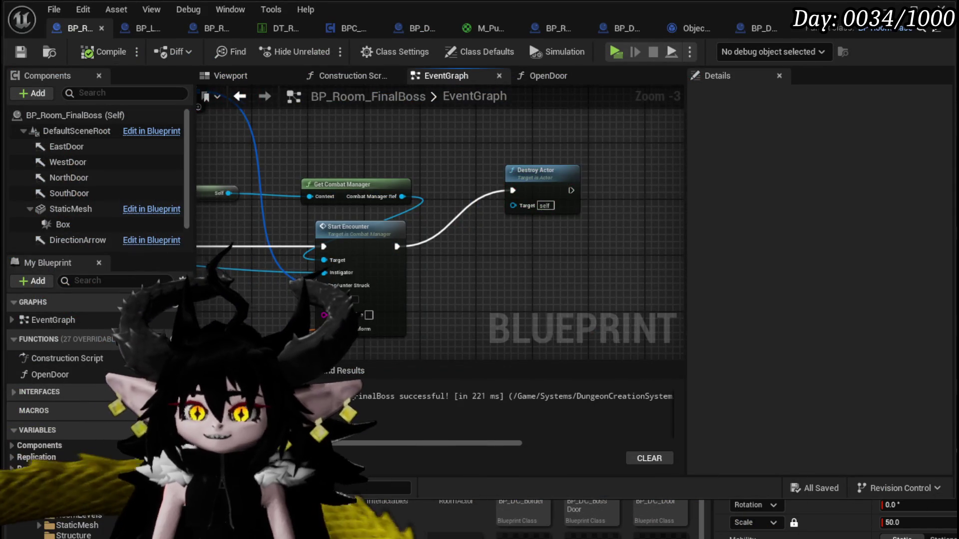
mouse_move(521, 245)
left_mouse_down()
mouse_move(531, 253)
mouse_move(634, 238)
mouse_move(523, 232)
left_mouse_up()
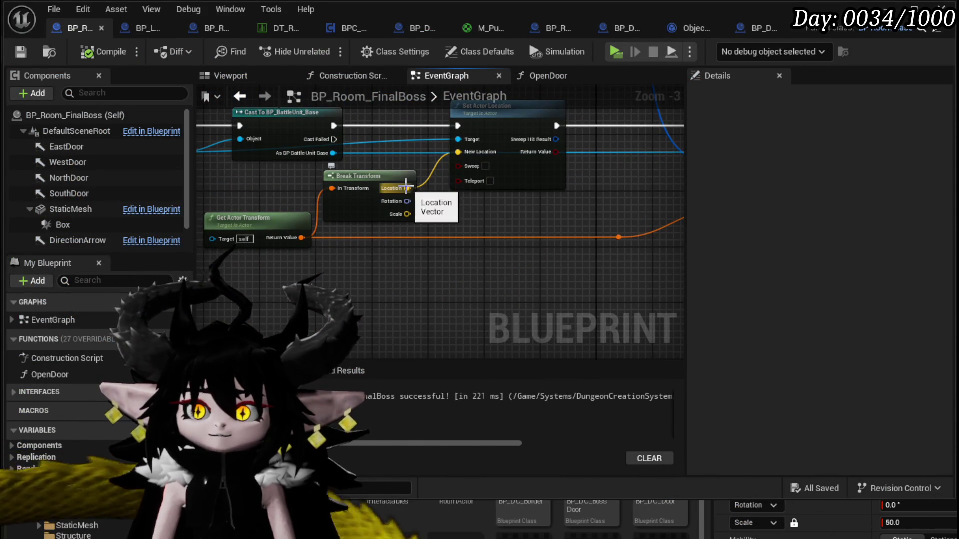
- Break the Location into a Break Vector and add a Make Vector feeding New Location
left_click_drag(298, 273, 298, 273)
type("break")
left_click(387, 304)
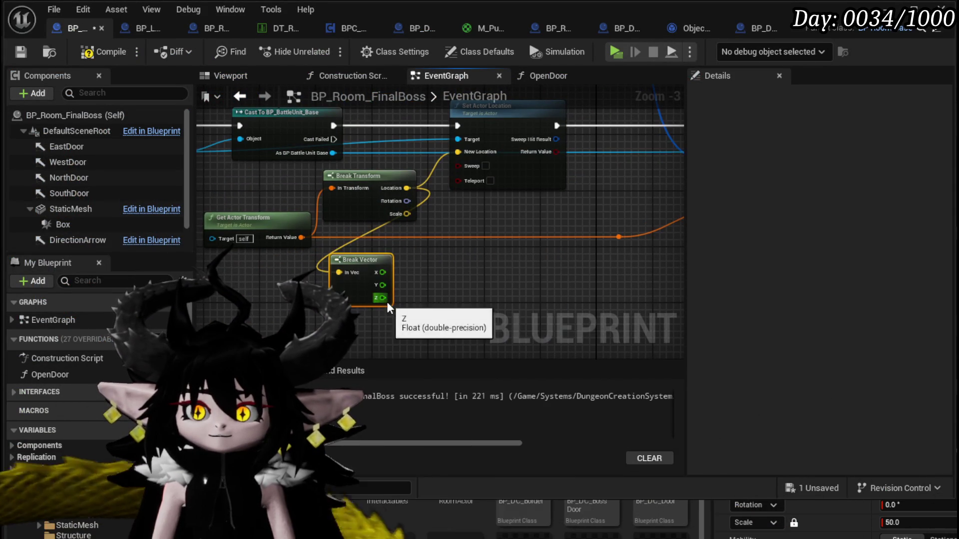
mouse_move(457, 151)
left_mouse_down()
mouse_move(462, 275)
mouse_move(472, 279)
left_mouse_up()
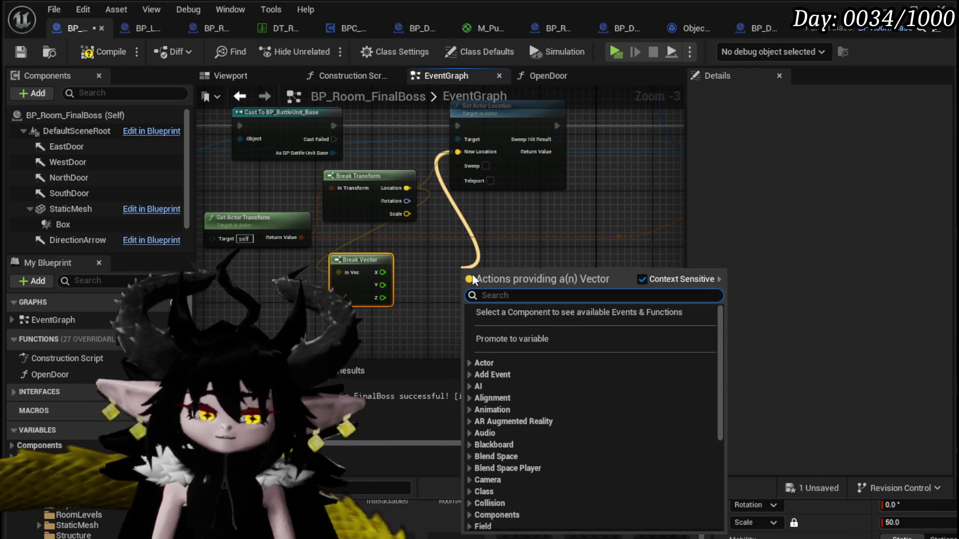
type("make")
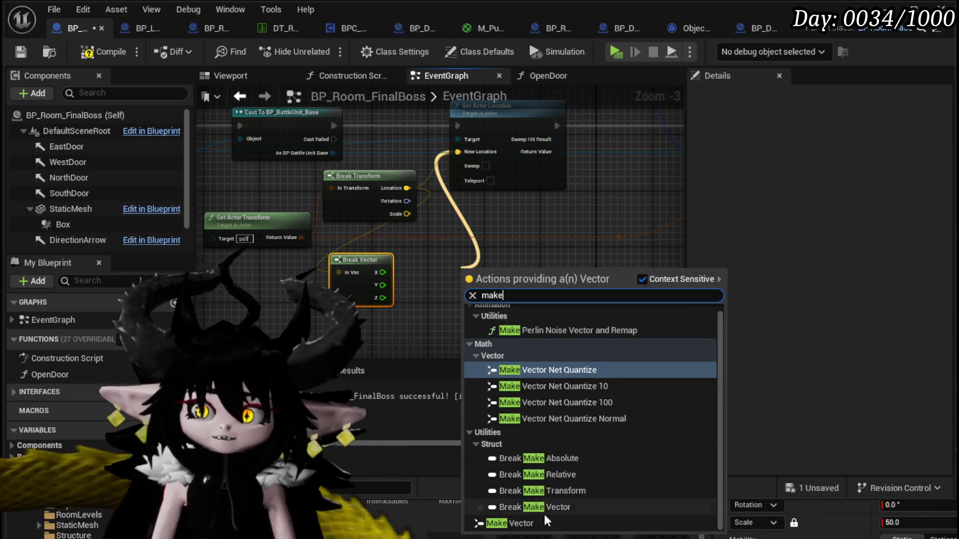
left_click(558, 507)
- Add 400 to Break Vector's Z and wire that sum and X into Make Vector
scroll(364, 308, "up", 2)
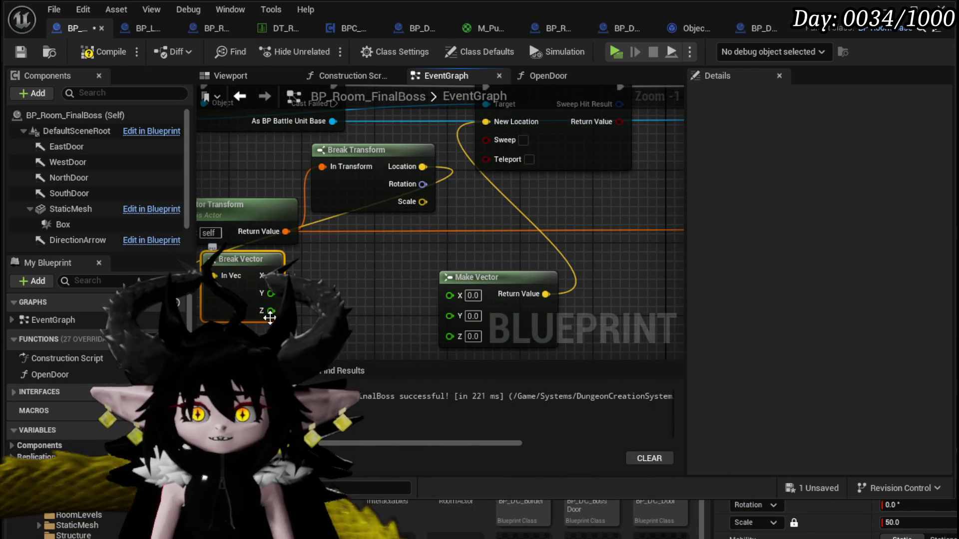
left_click_drag(320, 316, 350, 315)
left_click(379, 350)
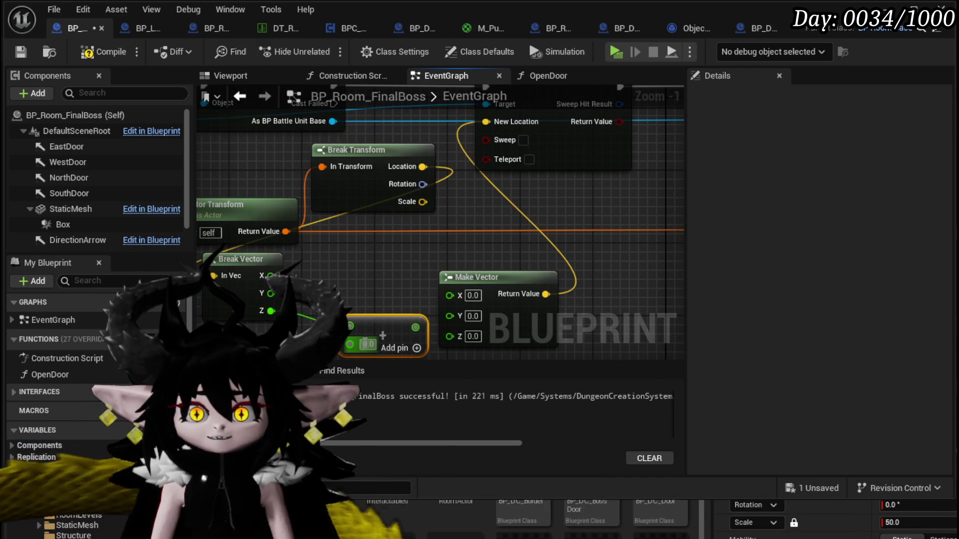
type("400")
left_click_drag(415, 327, 459, 344)
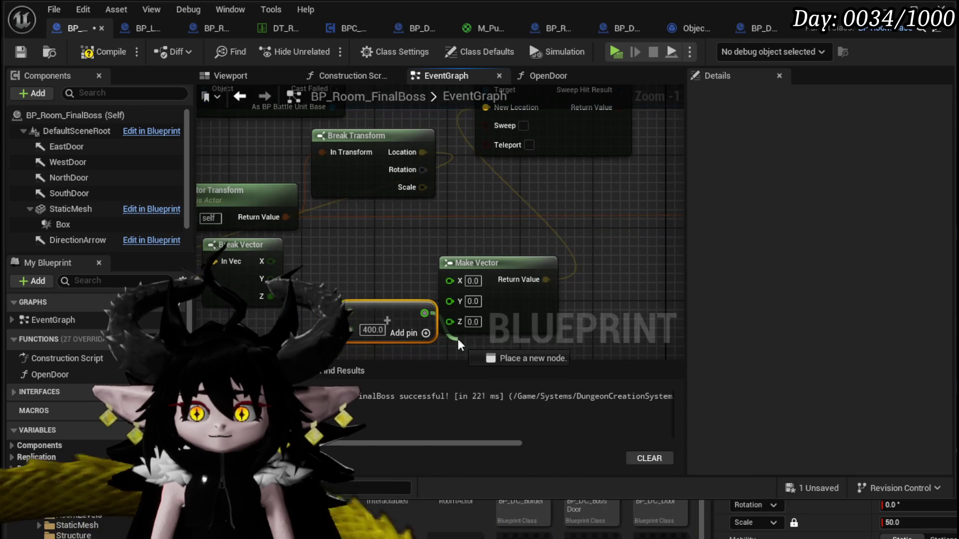
left_click_drag(271, 261, 281, 271)
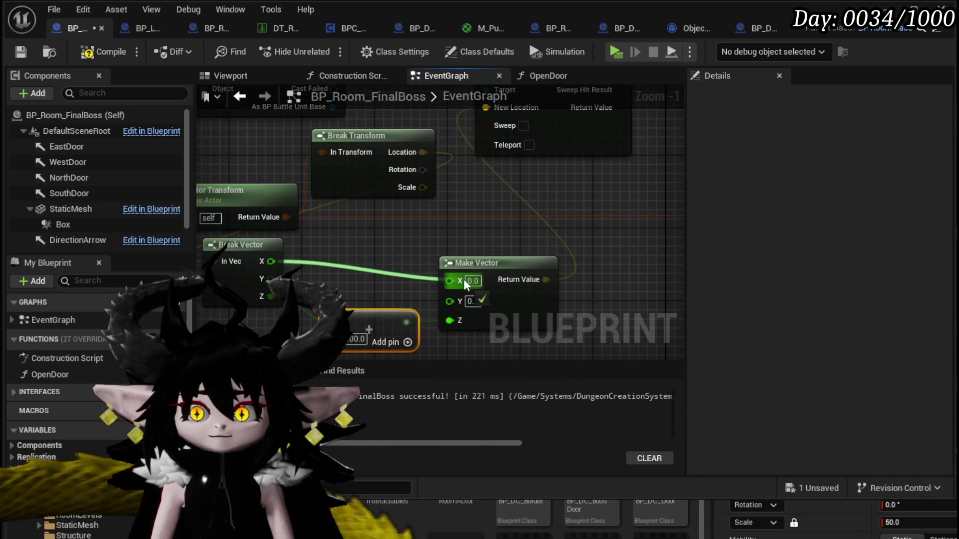
left_click_drag(487, 286, 462, 285)
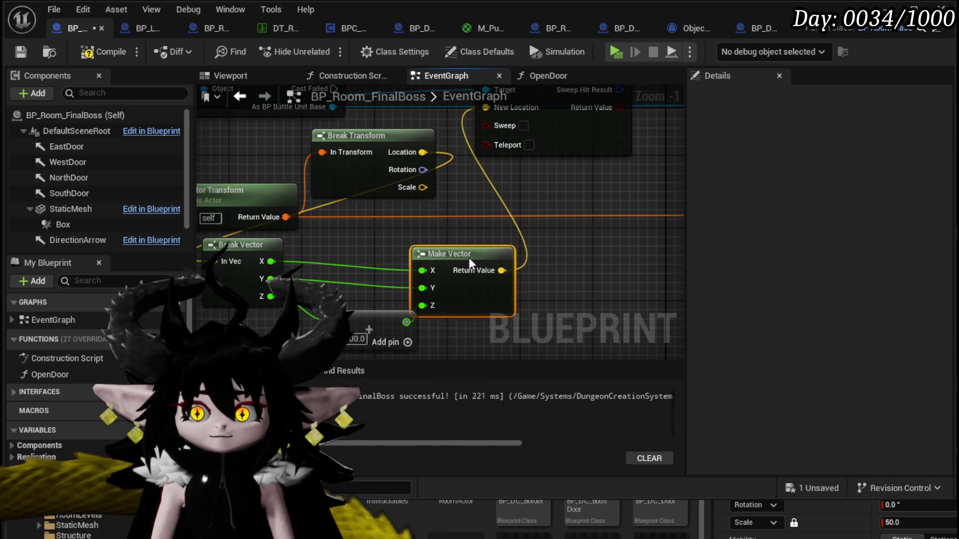
scroll(462, 284, "down", 2)
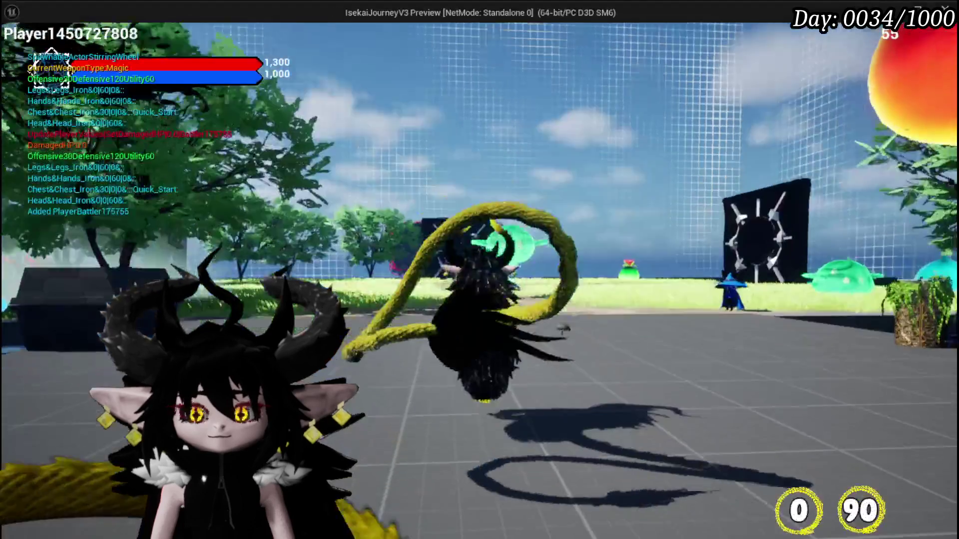
- Walk to the first gate, then travel to Canyon and on to MarketPlace
key("w")
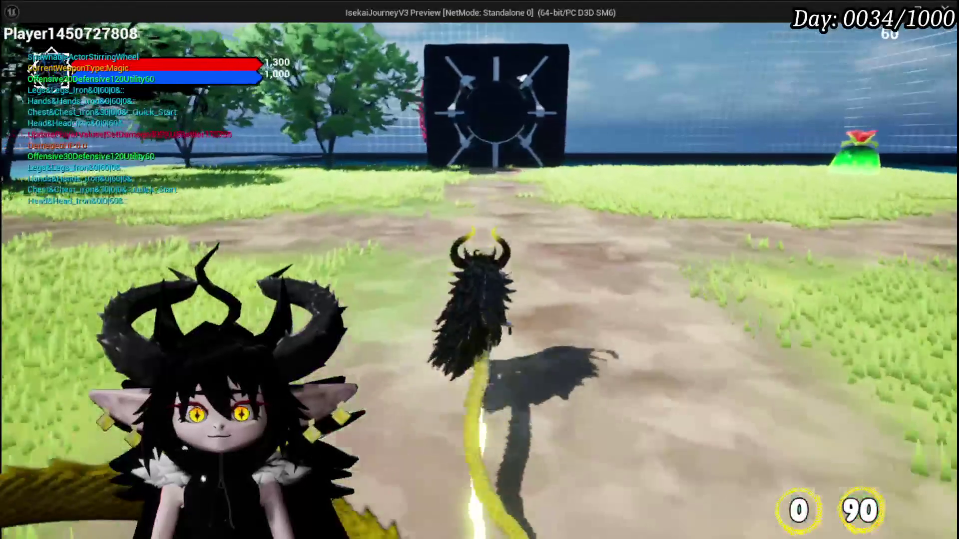
key("w")
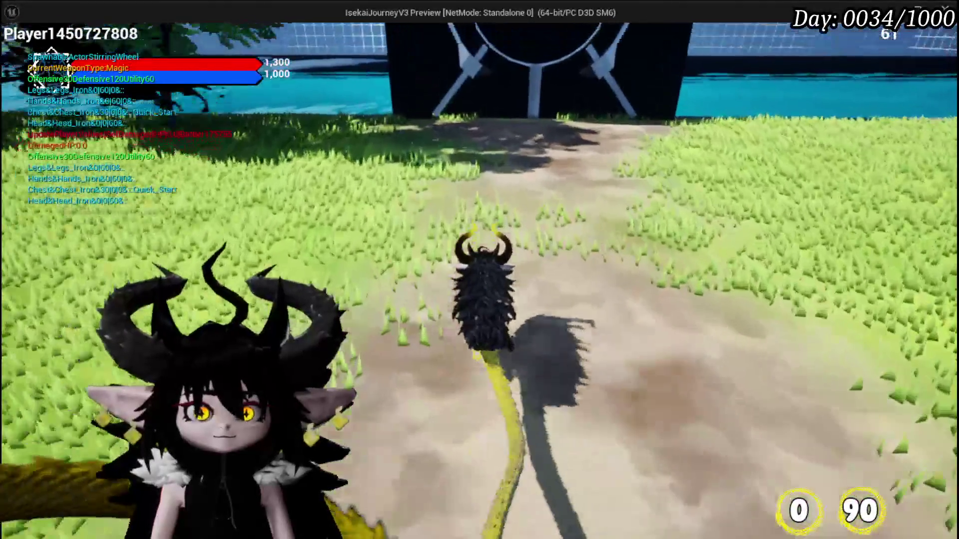
key("e")
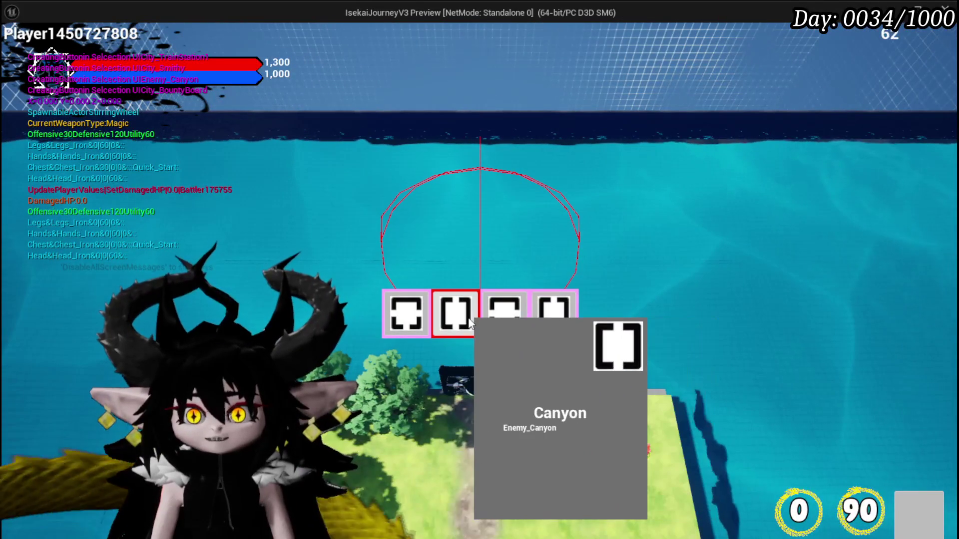
left_click(464, 323)
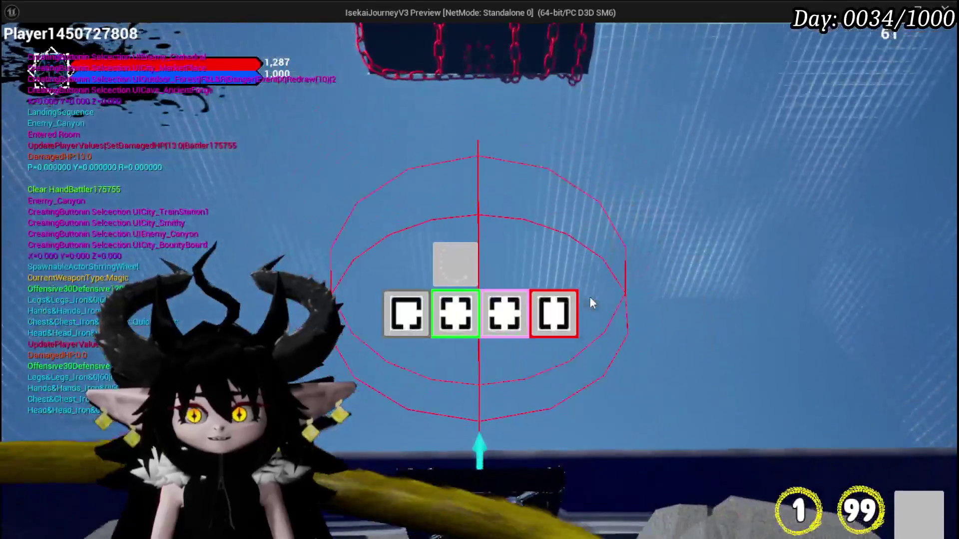
mouse_move(563, 311)
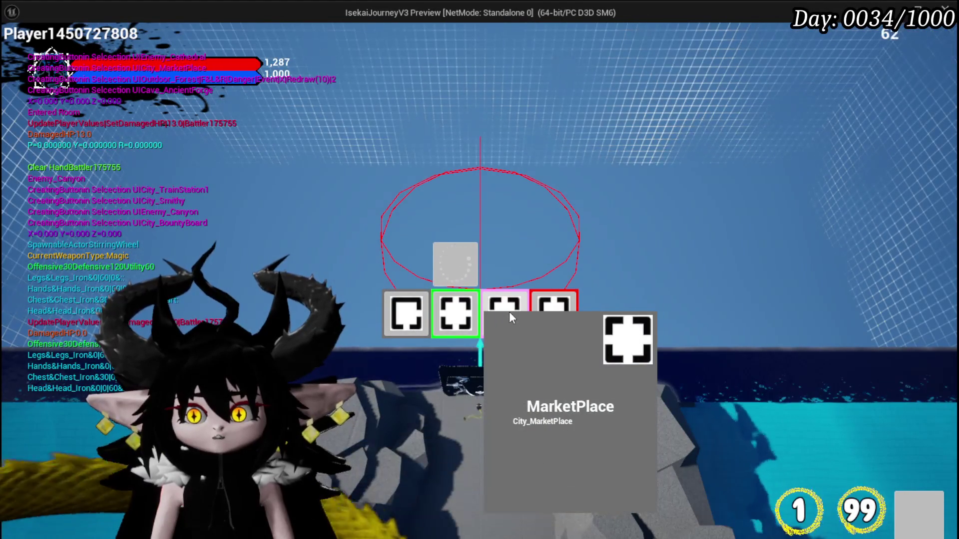
left_click(509, 311)
- Cross the marketplace gate and travel through TrainStation, Smithy, BountyBoard, ShallowWater and Smelter
key("w")
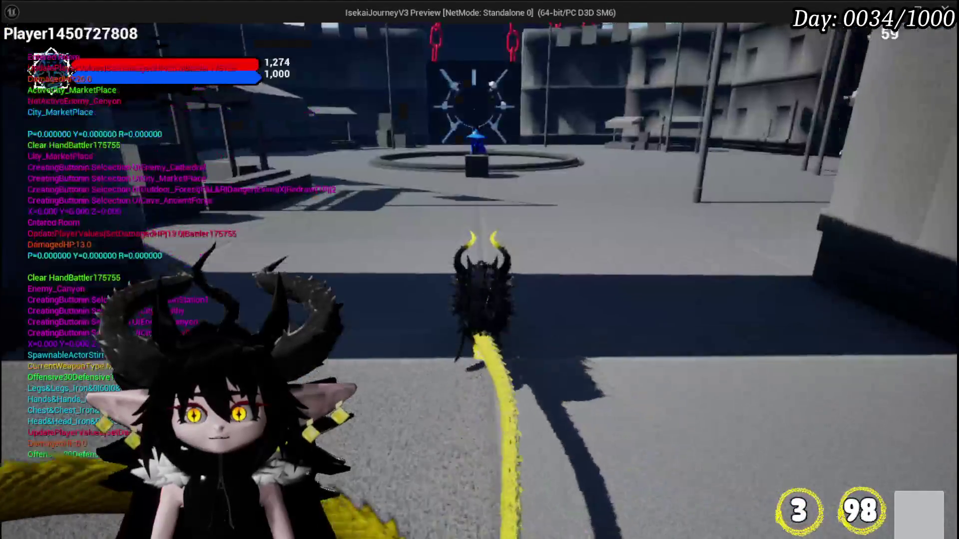
key("w")
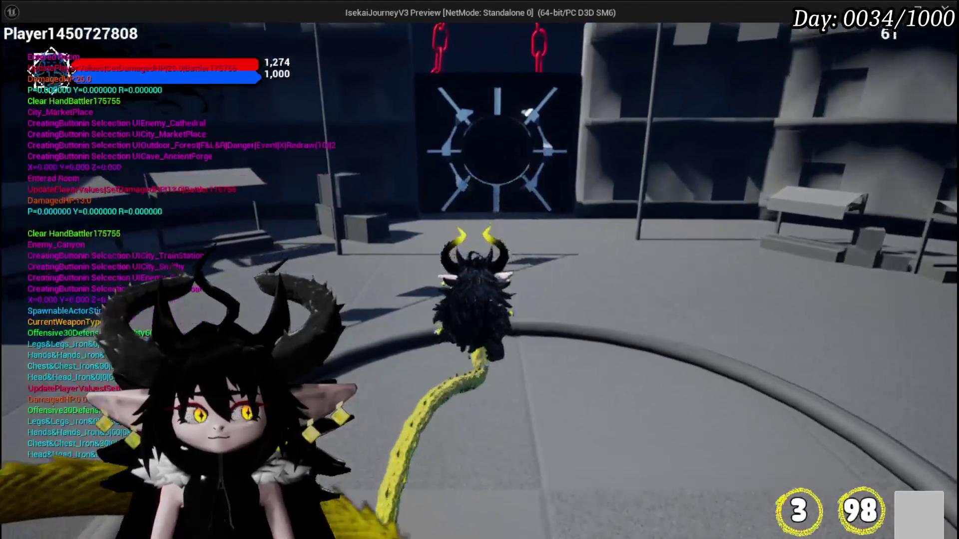
key("w")
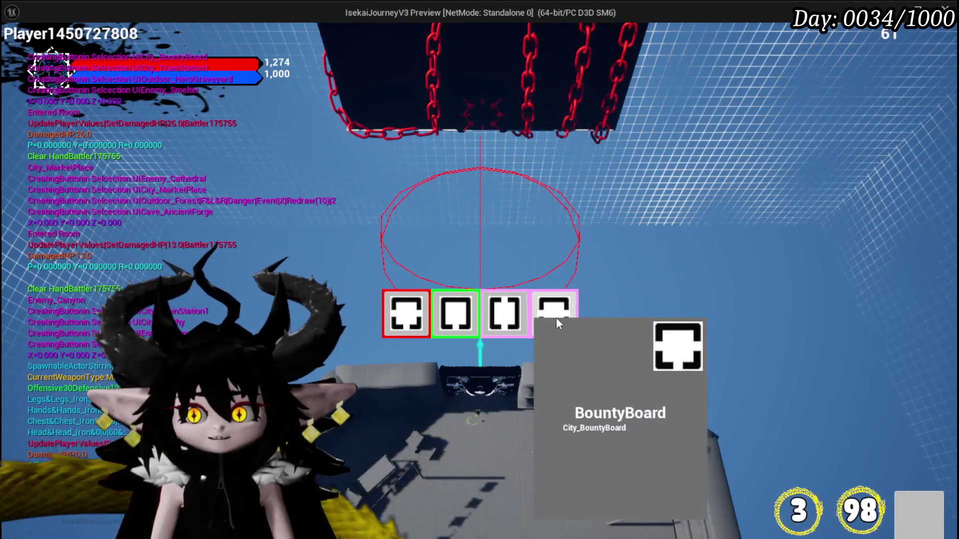
left_click(501, 318)
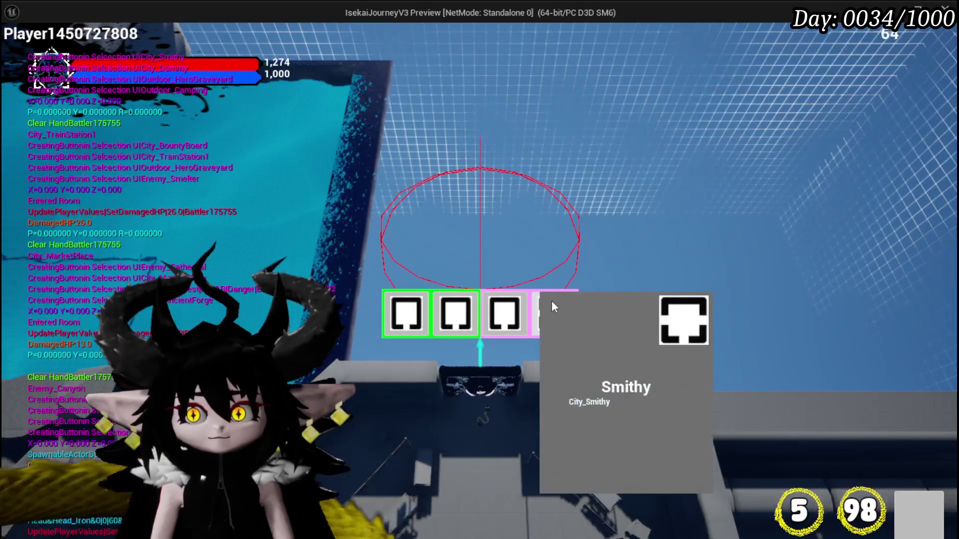
left_click(553, 306)
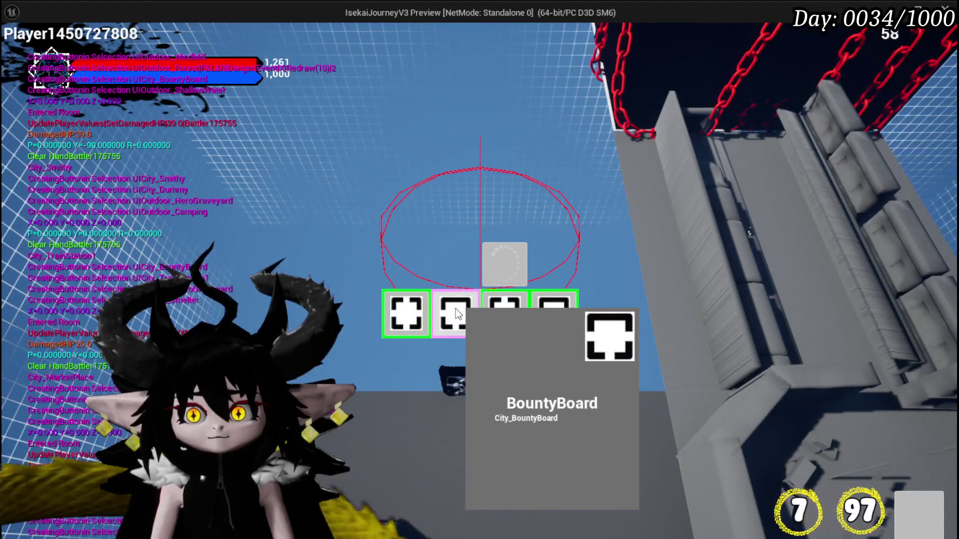
left_click(456, 311)
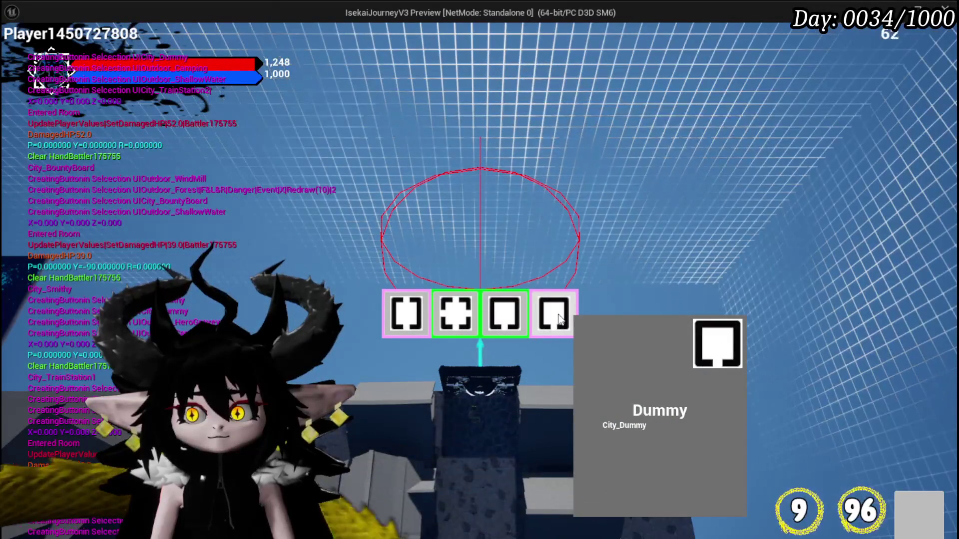
left_click(454, 321)
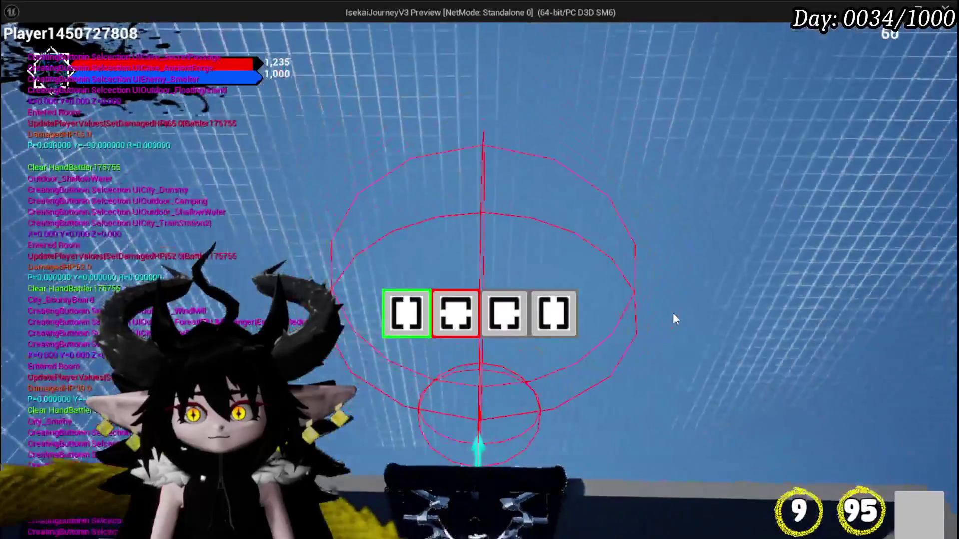
mouse_move(466, 327)
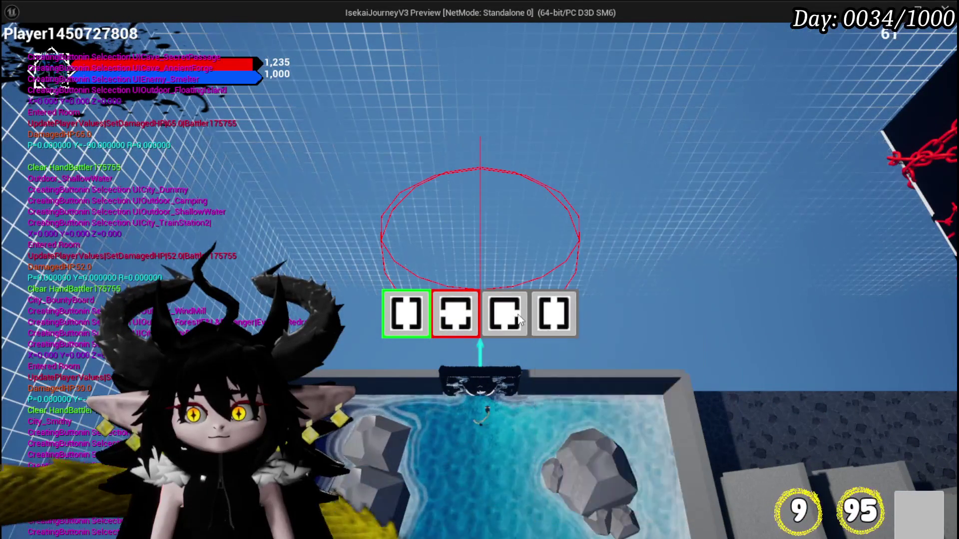
left_click(462, 320)
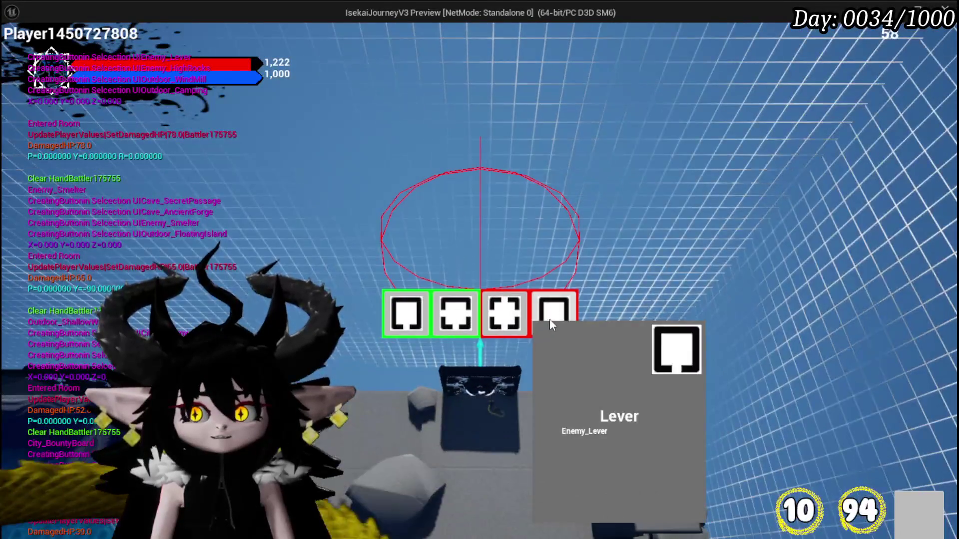
- Enter the boss room, start the Slime_Nature fight, play Attack Summon, then Damage Down
left_click(552, 316)
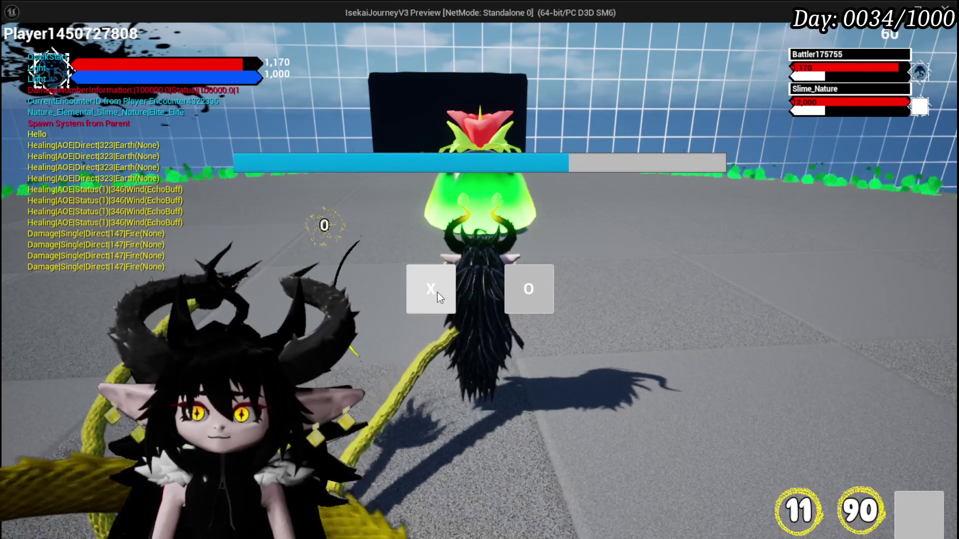
left_click(438, 294)
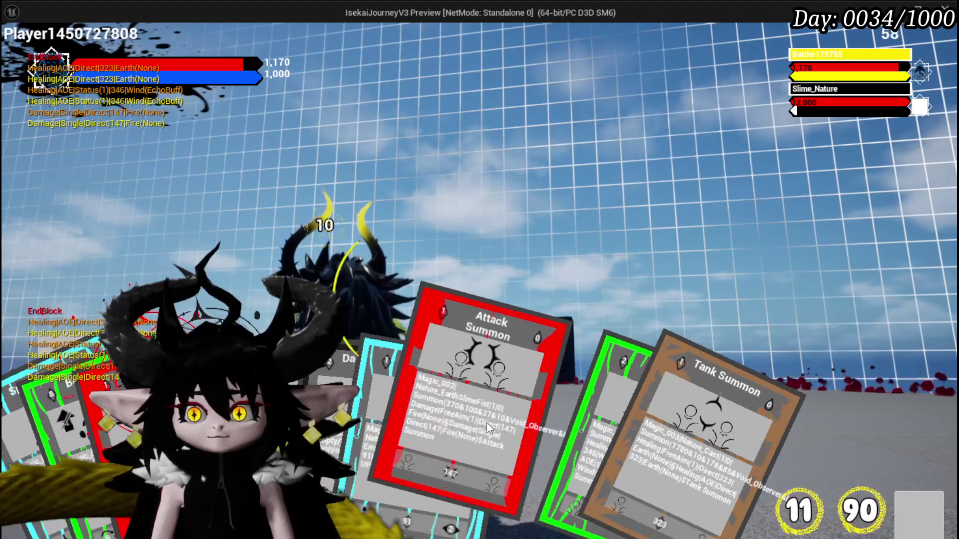
left_click(483, 433)
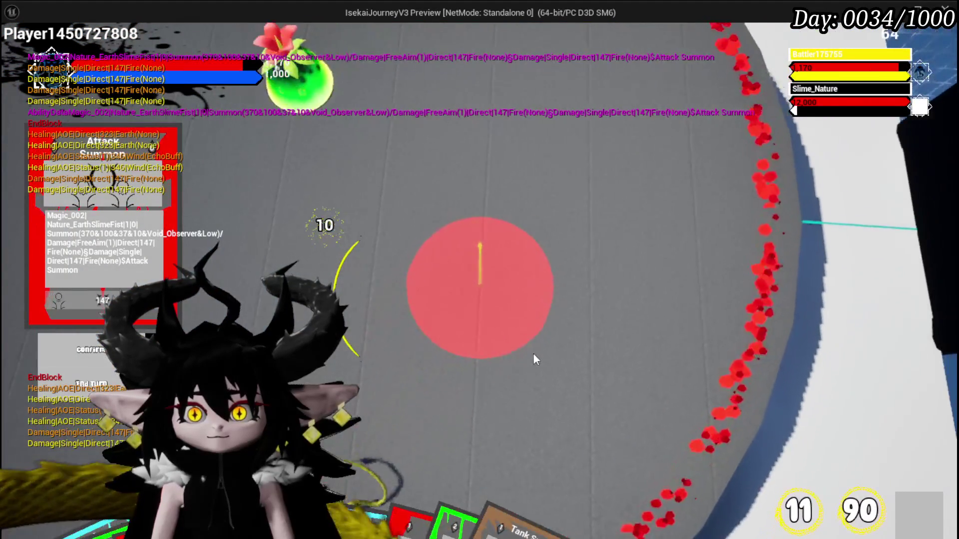
left_click(530, 352)
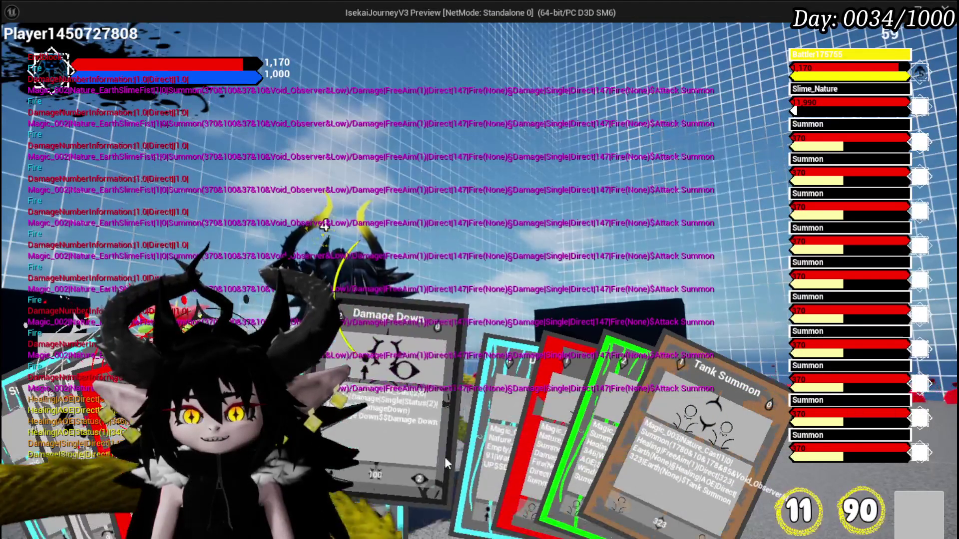
left_click(434, 455)
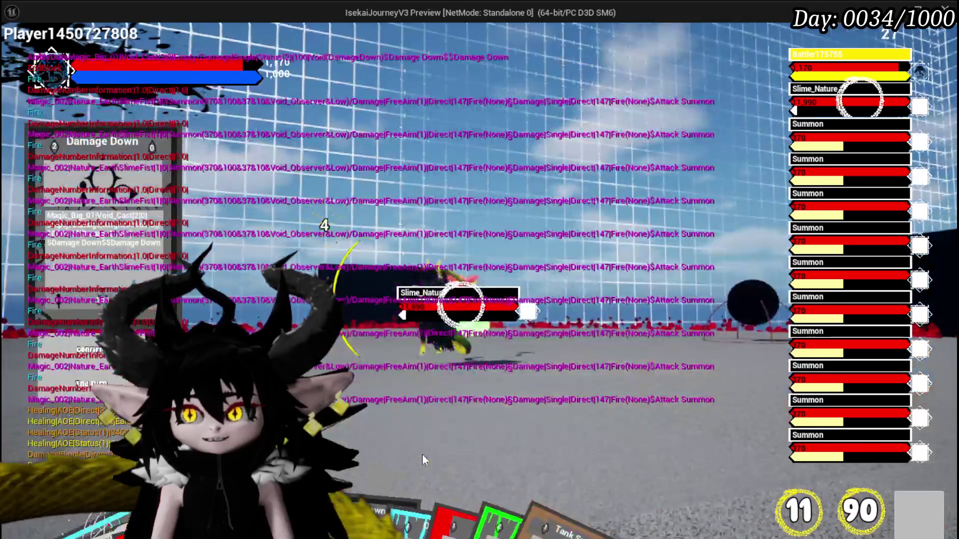